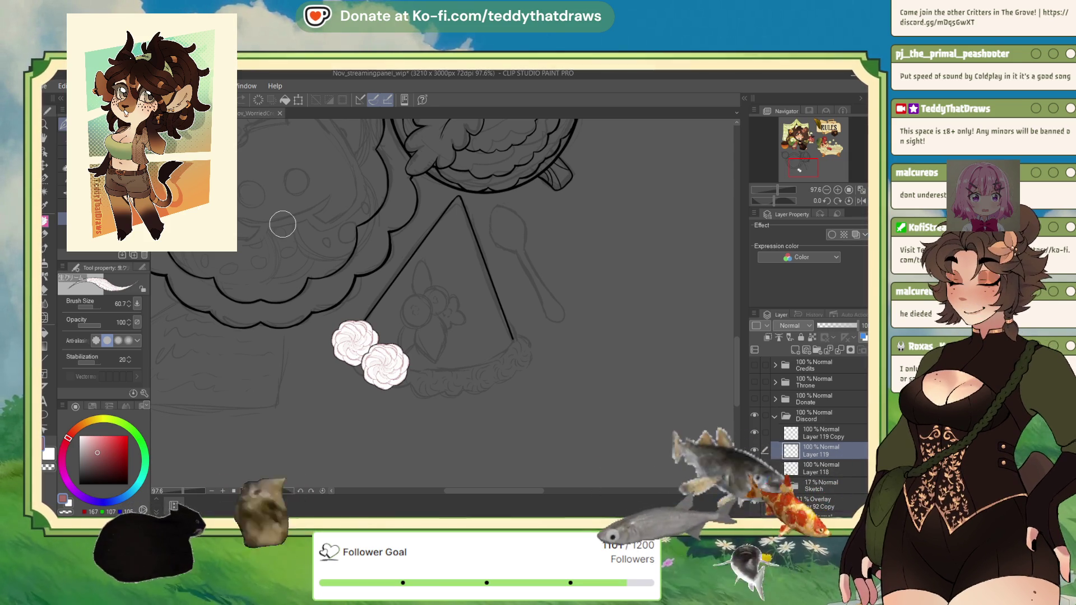
- Duplicate the dollop layer, place the copy slightly smaller beside the others, and merge down
click(821, 432)
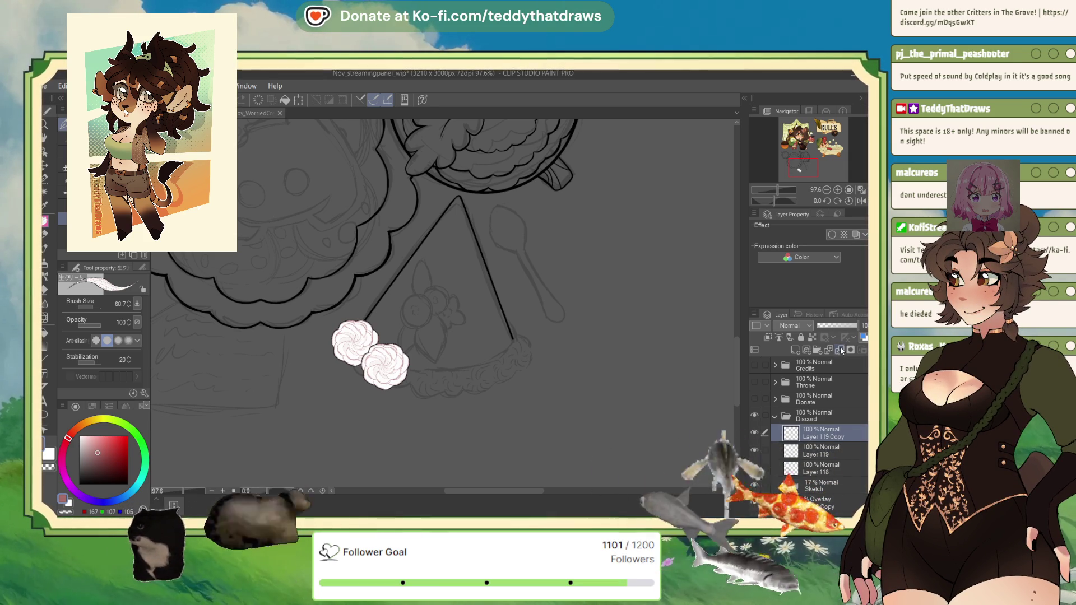
key(ctrl+j)
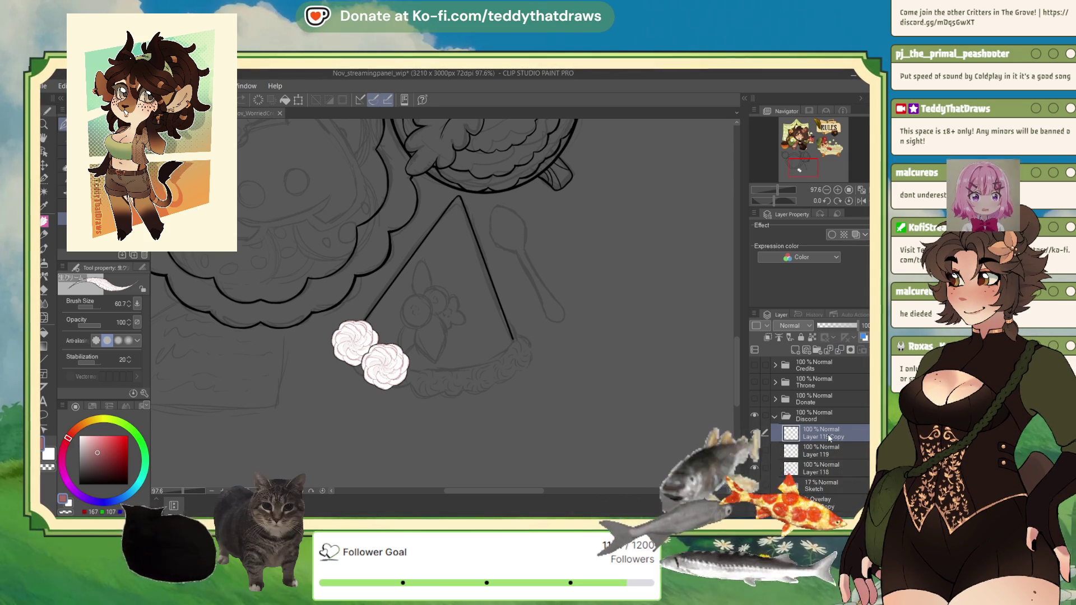
key(ctrl+t)
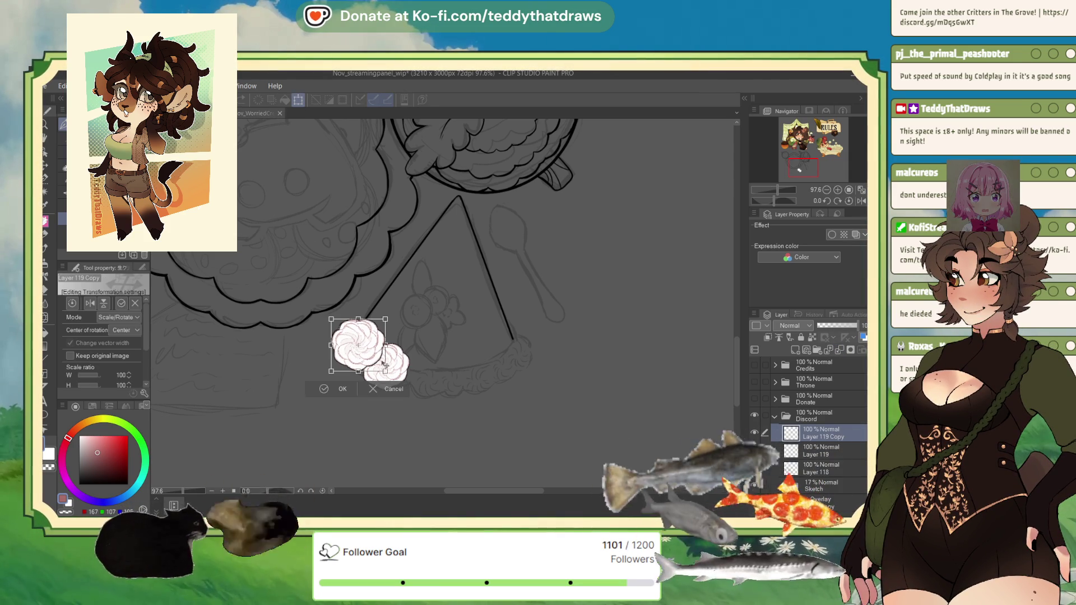
drag(437, 385, 447, 373)
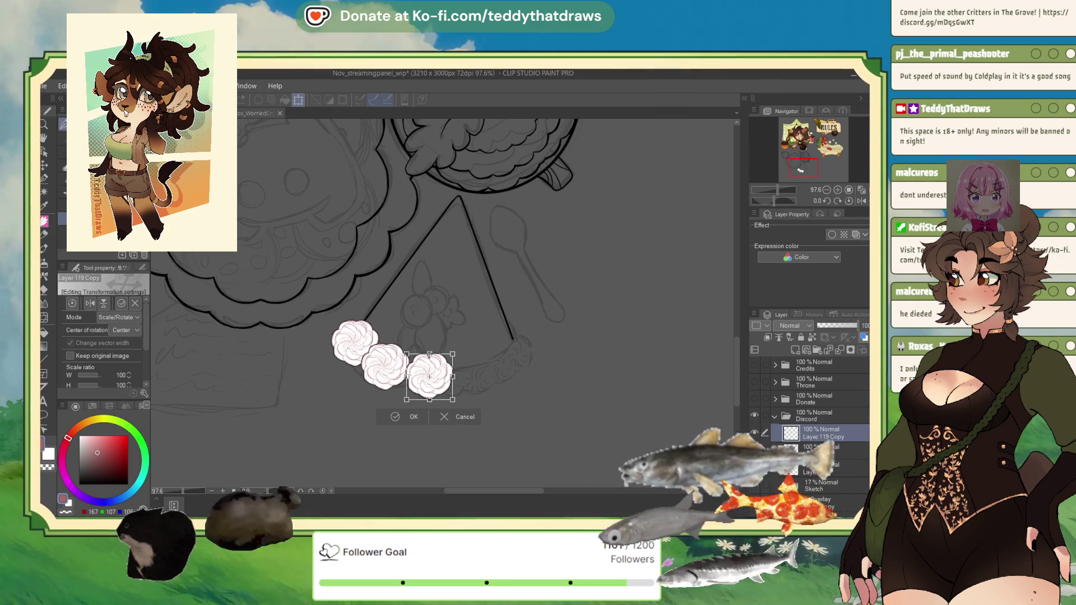
click(389, 419)
key(ctrl+e)
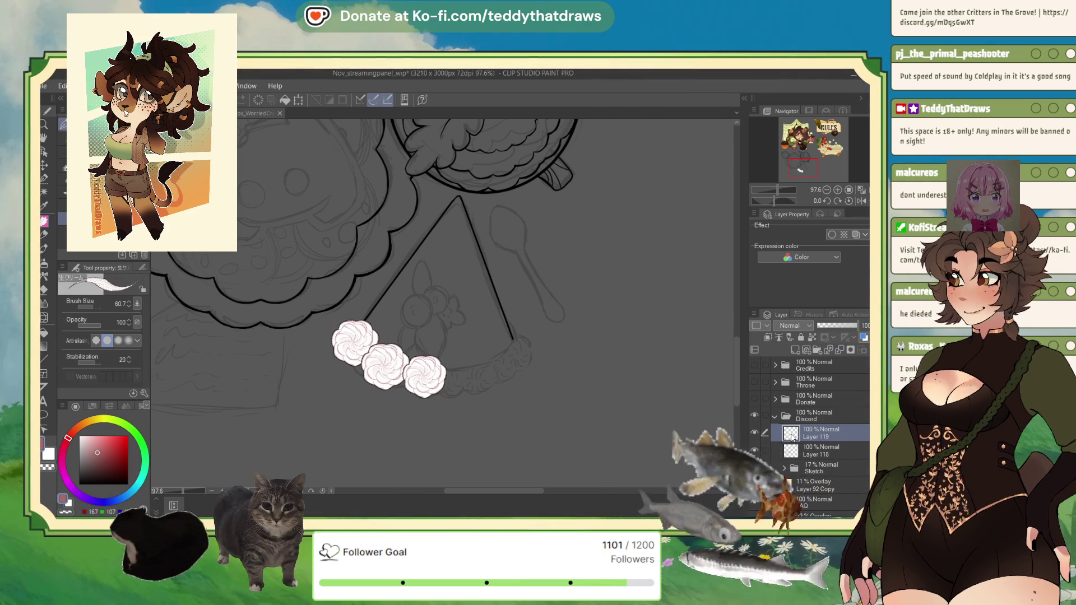
- Duplicate the three-dollop layer and move and rotate the copy to follow the crust
key(ctrl+z)
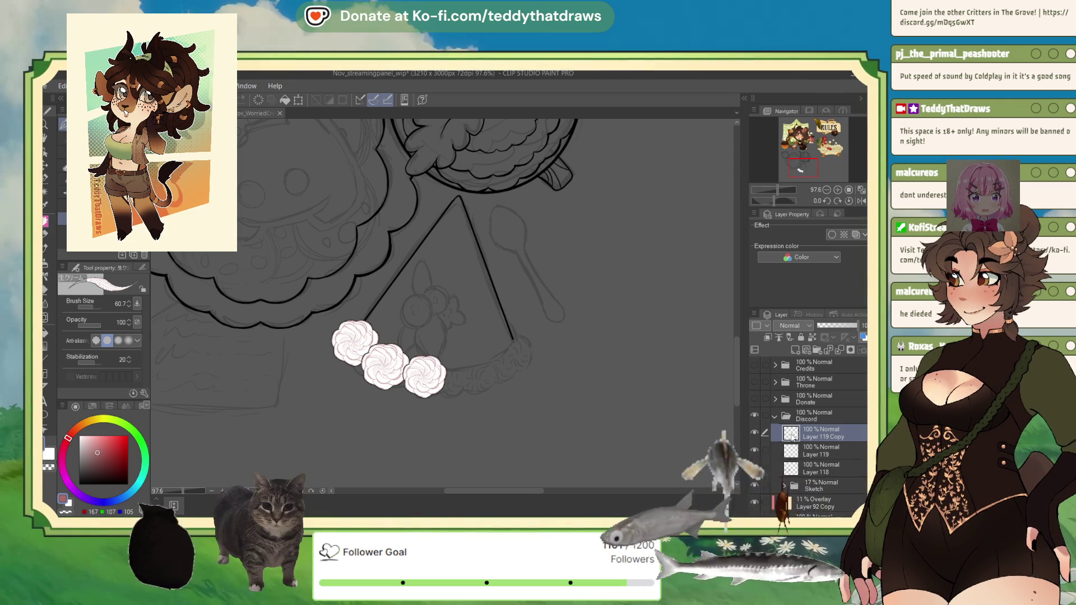
key(ctrl+t)
drag(387, 361, 471, 370)
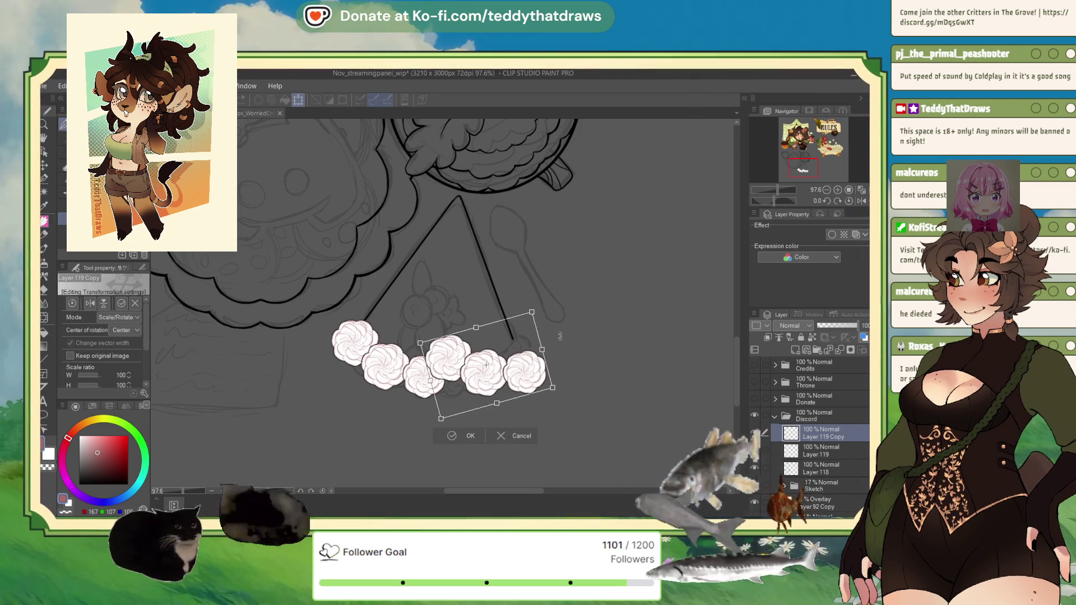
drag(555, 336, 522, 284)
drag(520, 374, 524, 372)
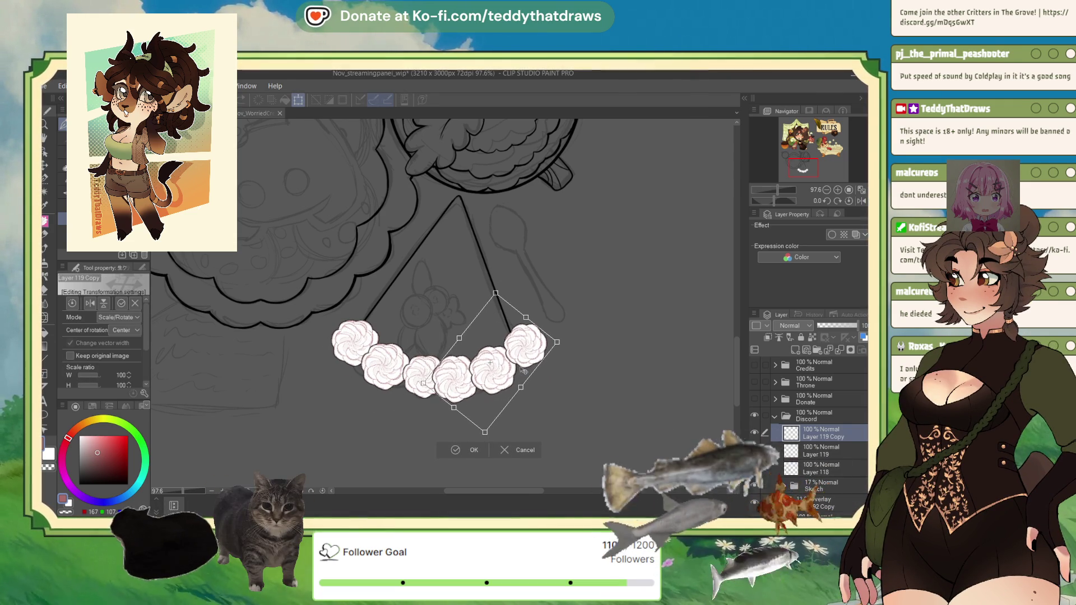
- Commit the copied dollops, then shift, tilt and nudge them into a final position
click(466, 450)
scroll(474, 392, up, 2)
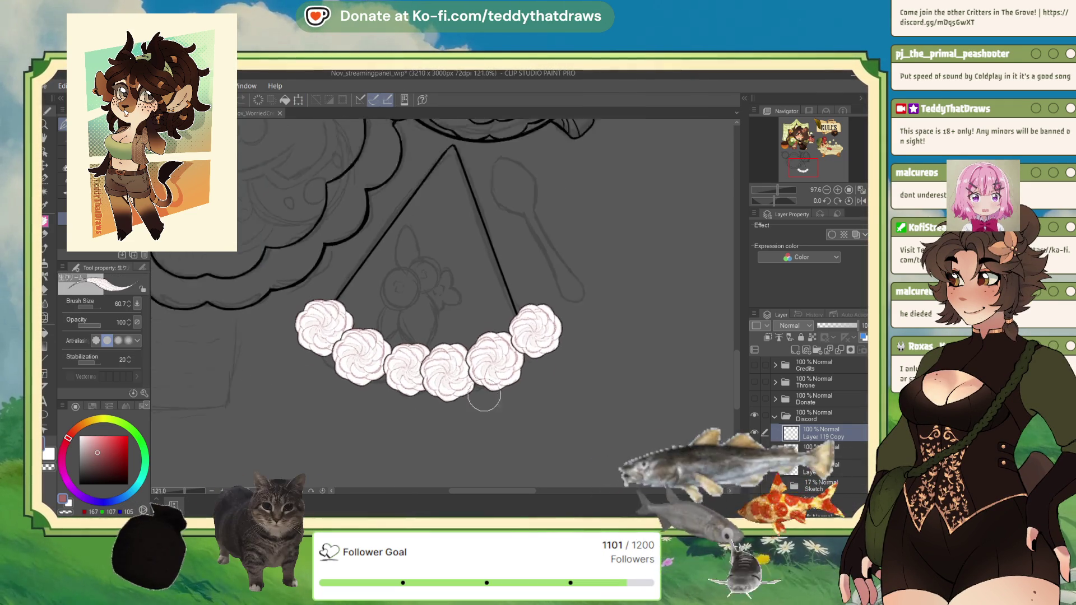
scroll(460, 257, down, 2)
scroll(461, 258, up, 1)
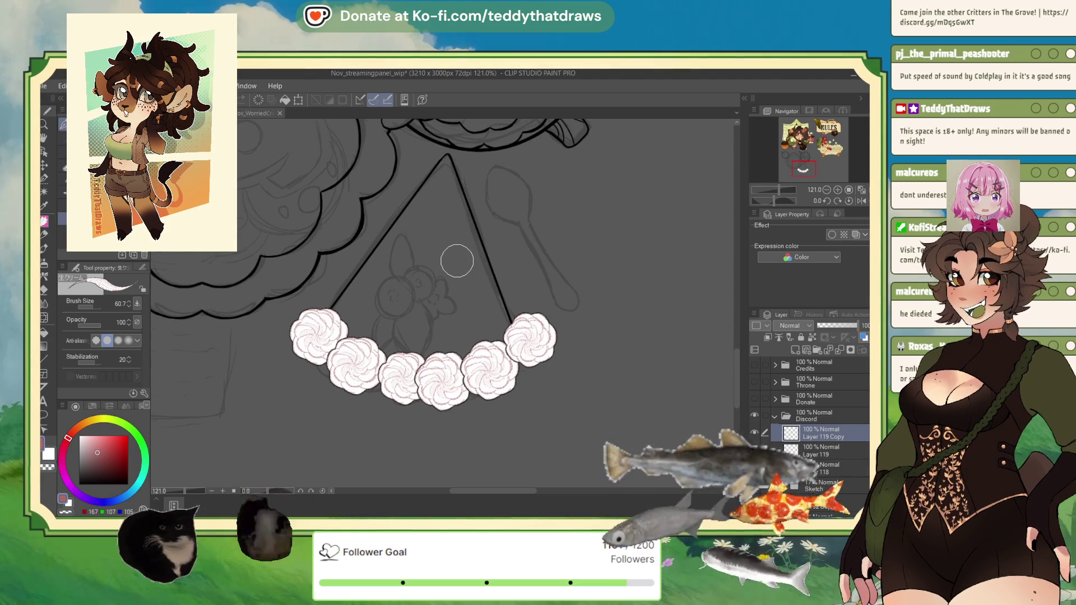
click(298, 100)
drag(489, 362, 453, 358)
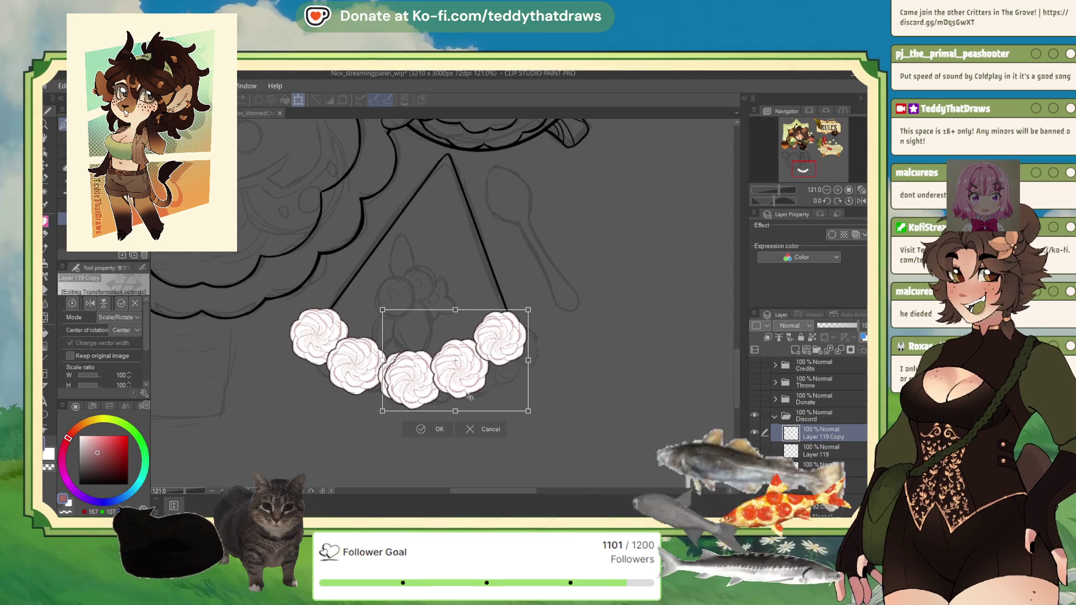
drag(555, 370, 554, 383)
drag(496, 405, 516, 412)
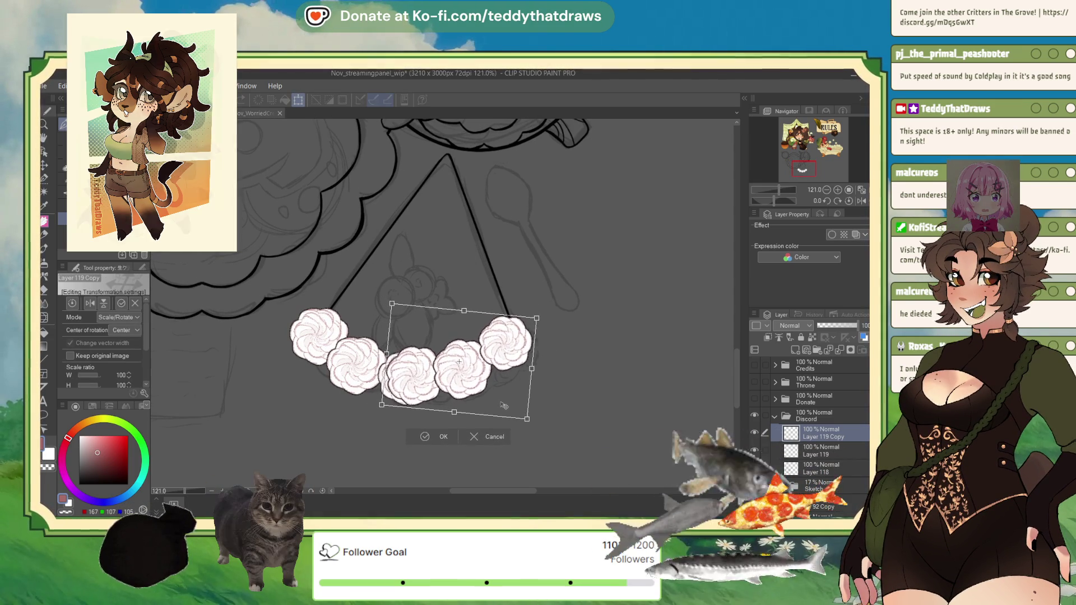
click(446, 439)
- Move the copy layer beneath the original, delete it, and swap the drawing colour
drag(803, 437, 805, 452)
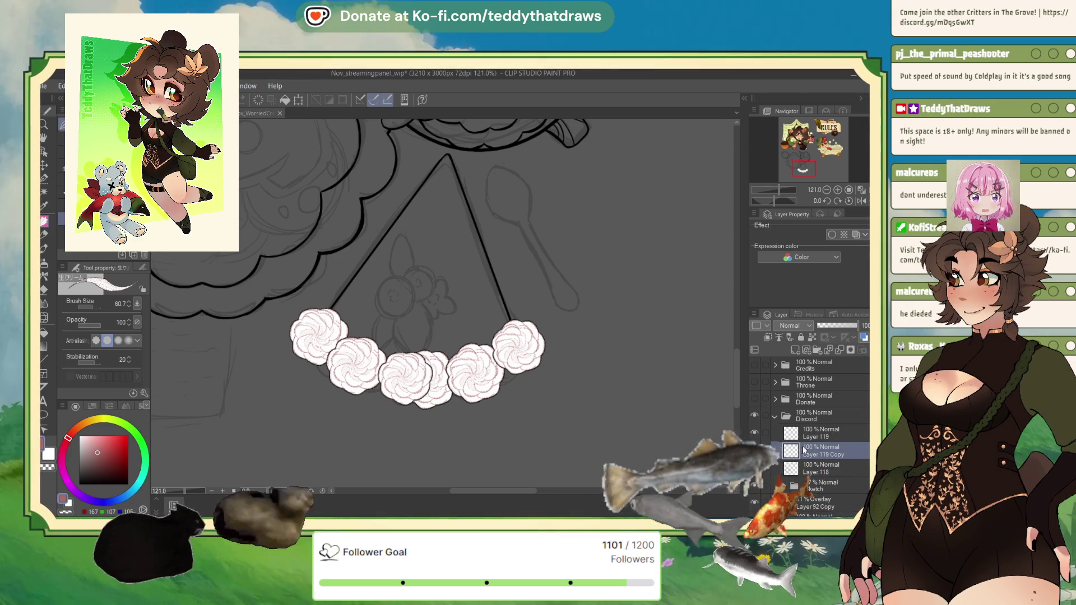
key(Delete)
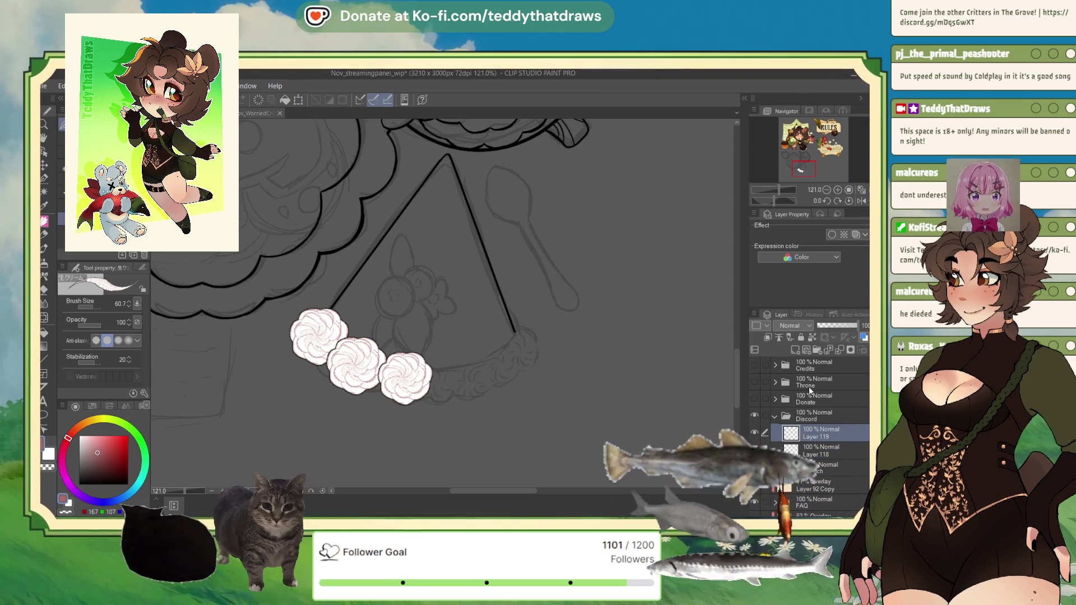
key(x)
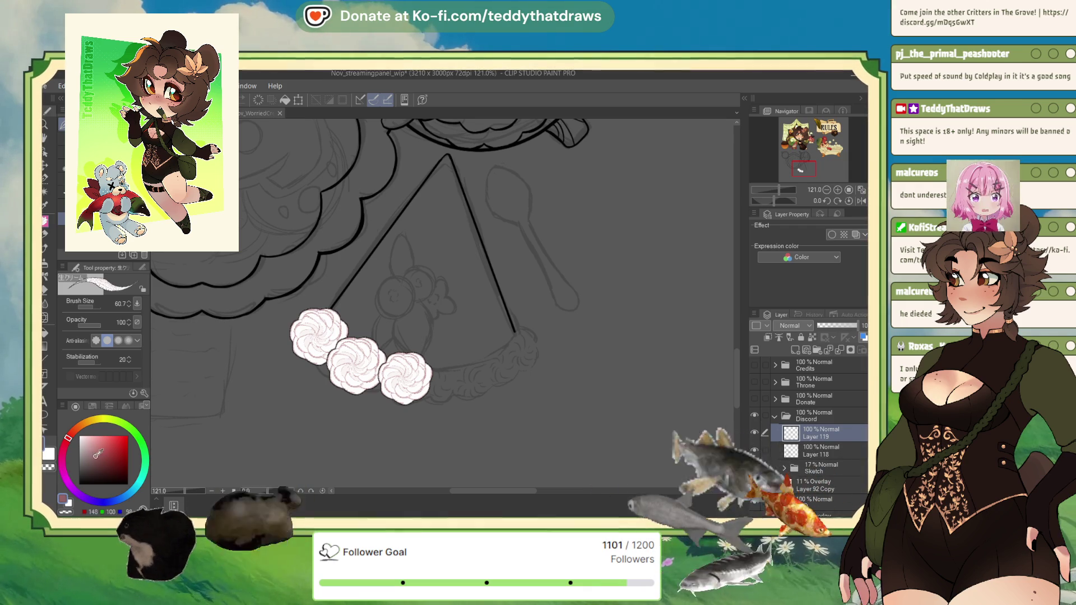
scroll(522, 326, up, 2)
scroll(522, 327, up, 1)
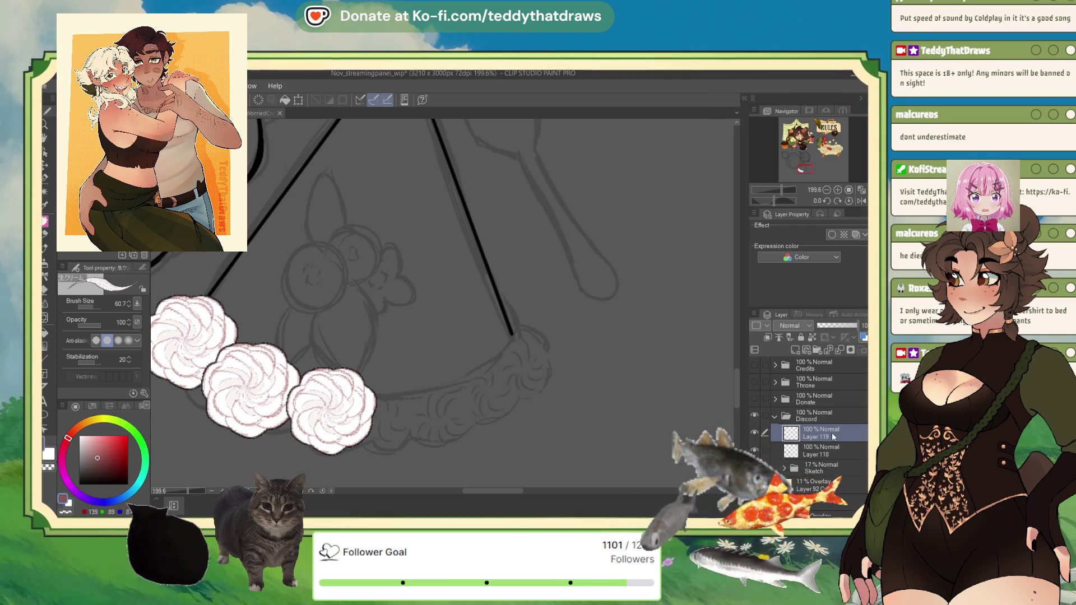
- Hide Layer 119 so the three dollops disappear and the crust sketch shows
click(755, 434)
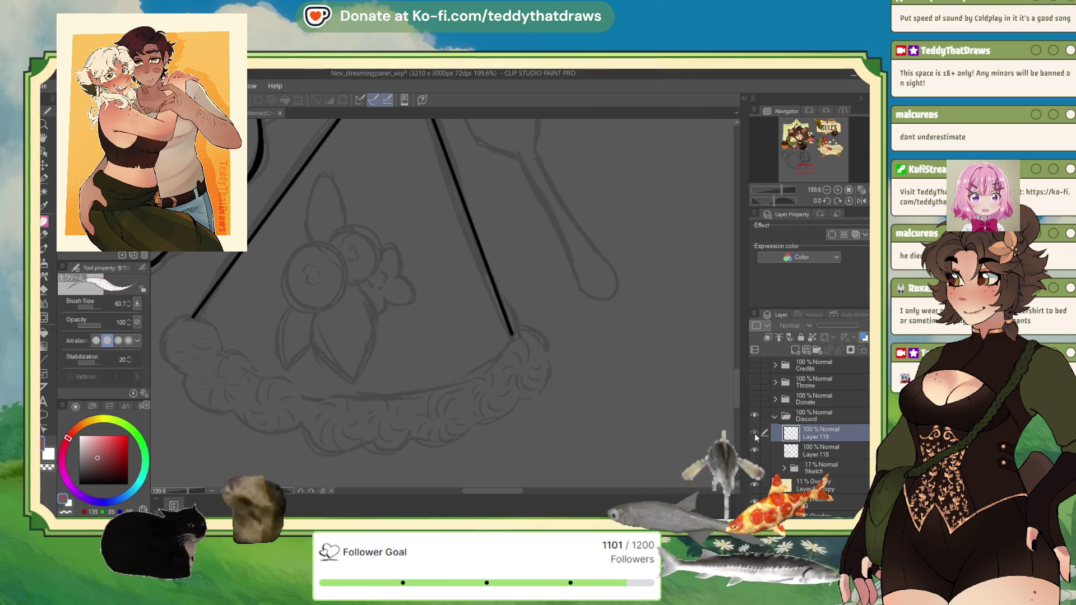
- Paint a fresh swirled cream dollop on a new layer and remove the older dollop layer
key(ctrl+shift+n)
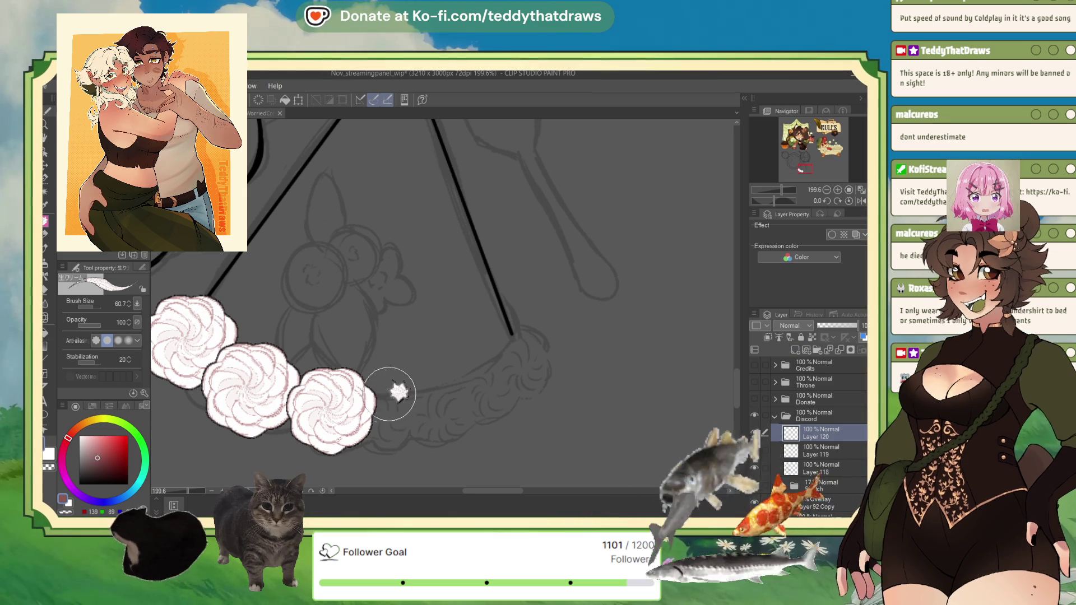
drag(402, 393, 396, 429)
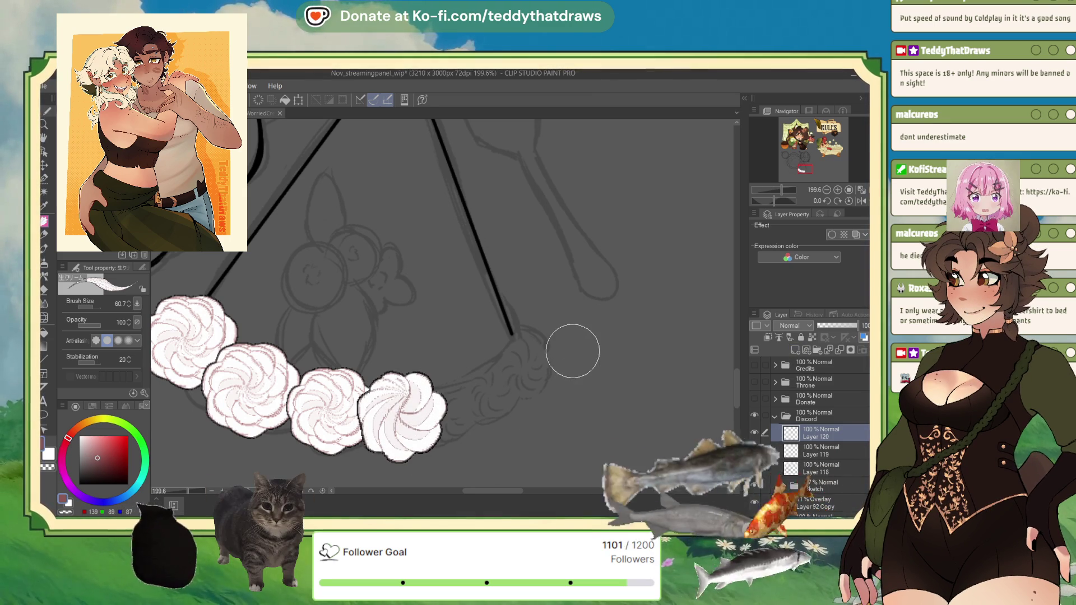
click(814, 451)
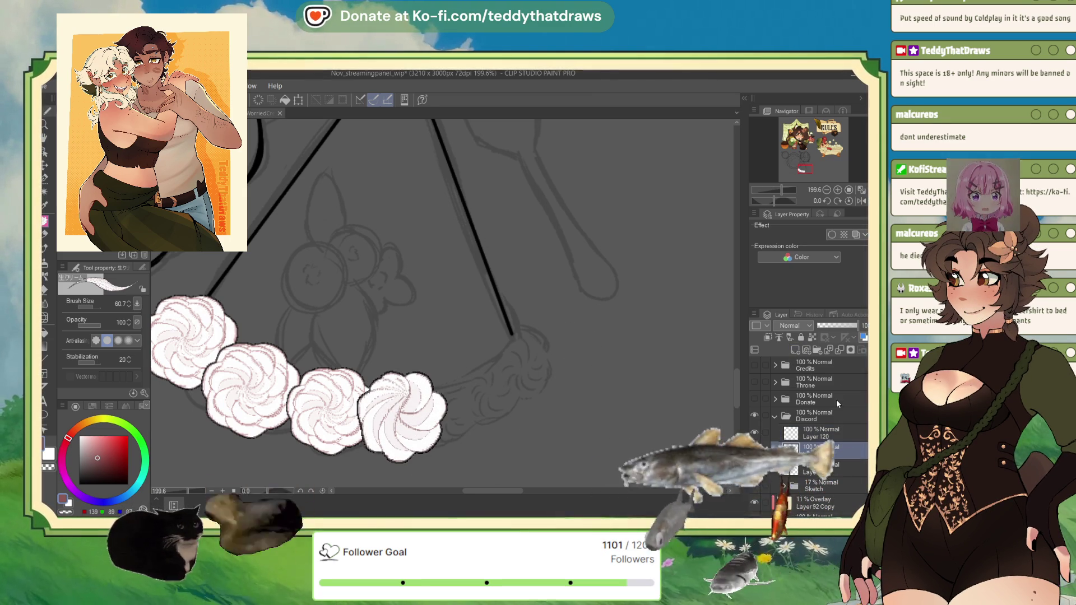
key(Delete)
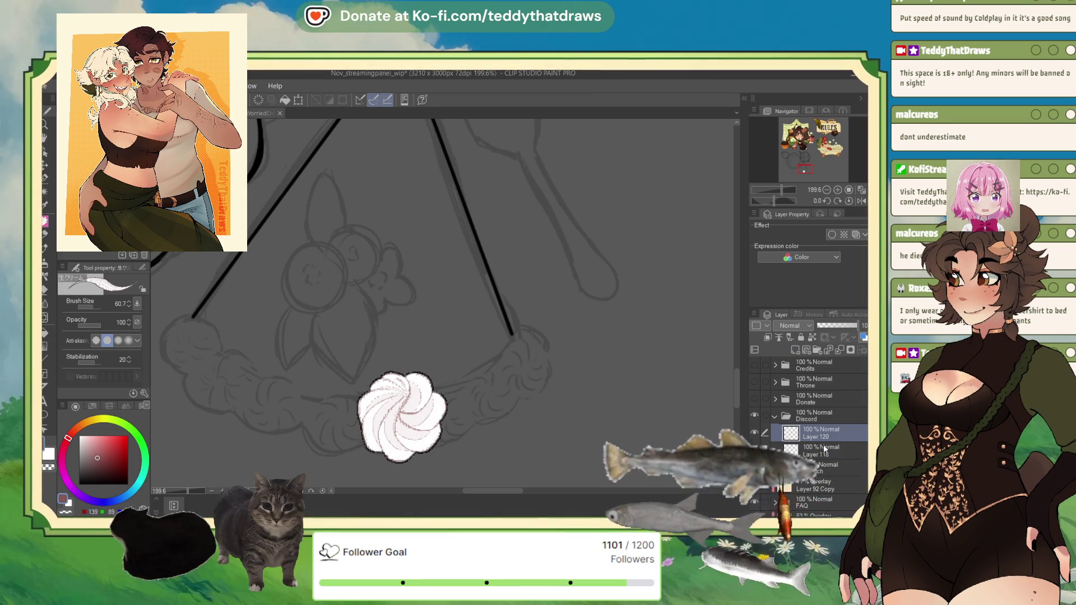
- Duplicate the new dollop layer and move the copy right beside the first swirl
click(831, 431)
key(ctrl+c)
key(ctrl+v)
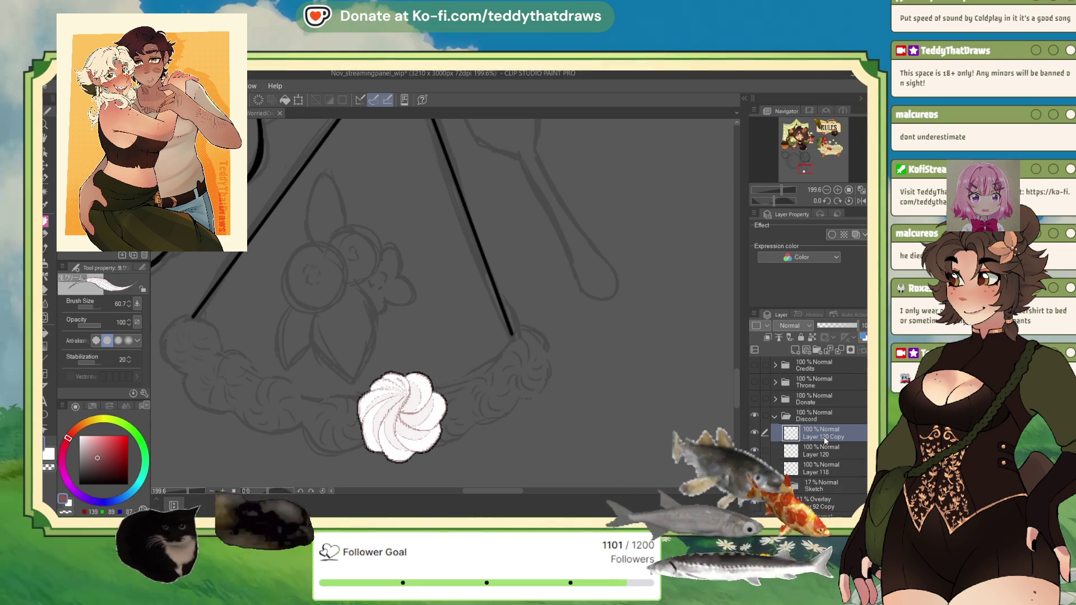
click(294, 101)
drag(425, 448, 505, 427)
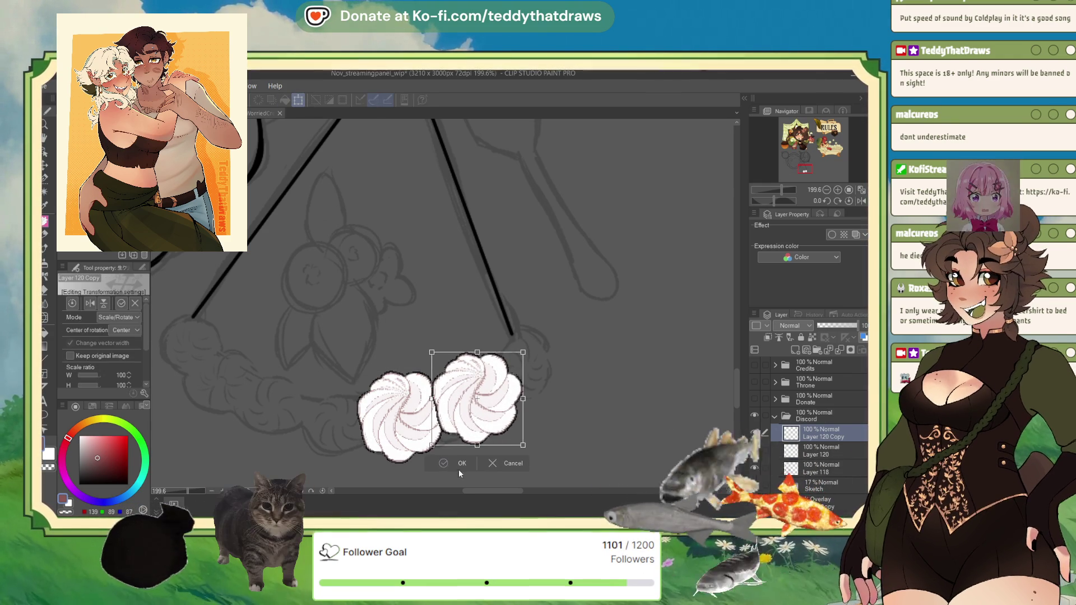
key(Return)
- Move the copy beneath the original and merge the two dollop layers into one
drag(811, 433, 816, 454)
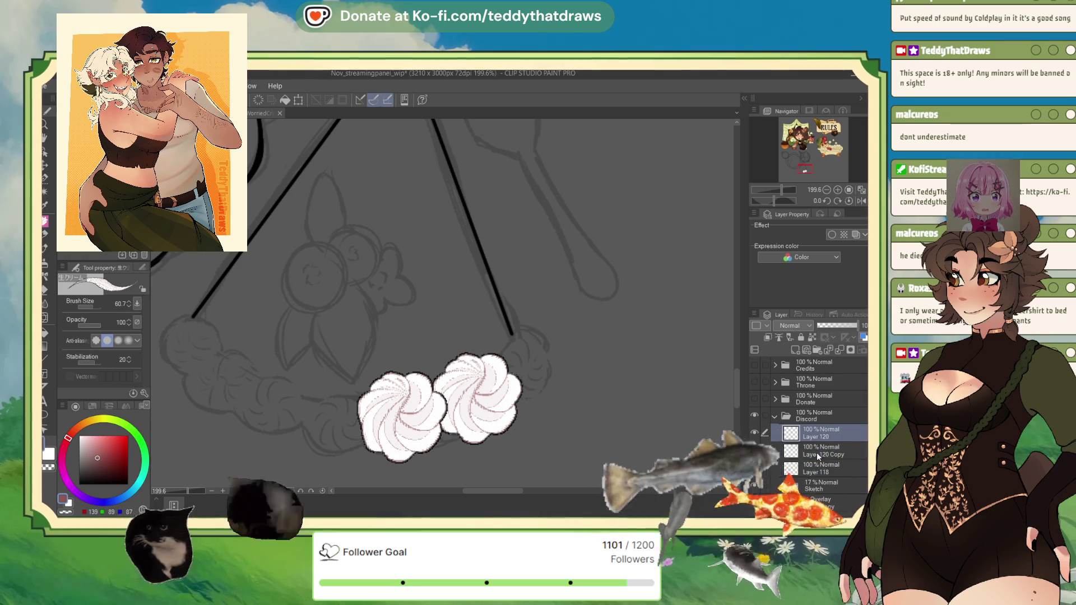
click(809, 431)
key(ctrl+e)
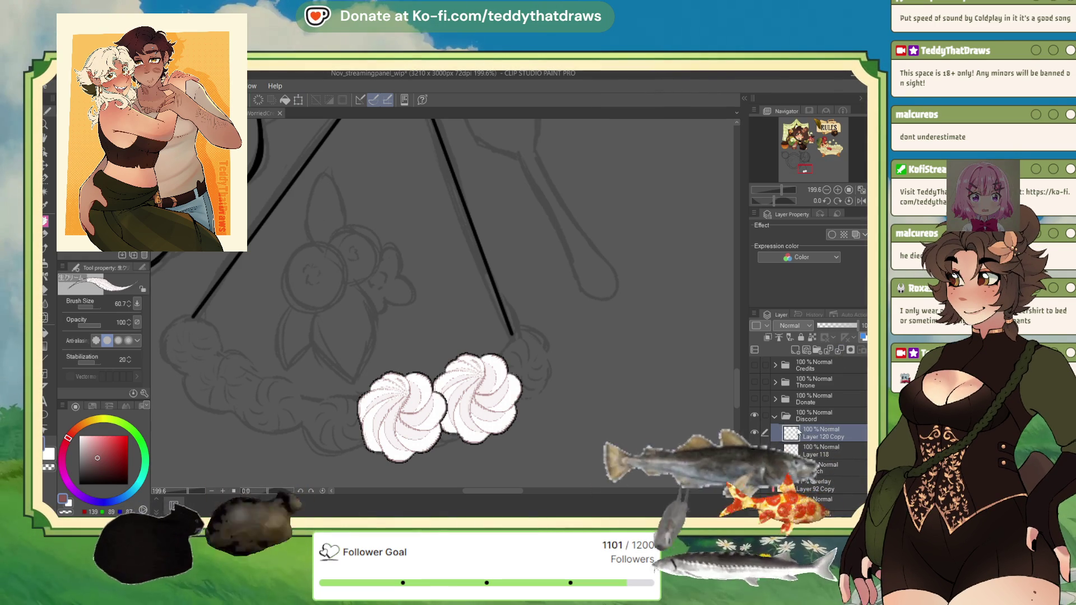
- Duplicate the swirl layer and place the copy up and right along the crust
key(ctrl+j)
click(302, 101)
mouse_move(441, 416)
mouse_down()
mouse_move(529, 362)
mouse_move(566, 397)
mouse_up()
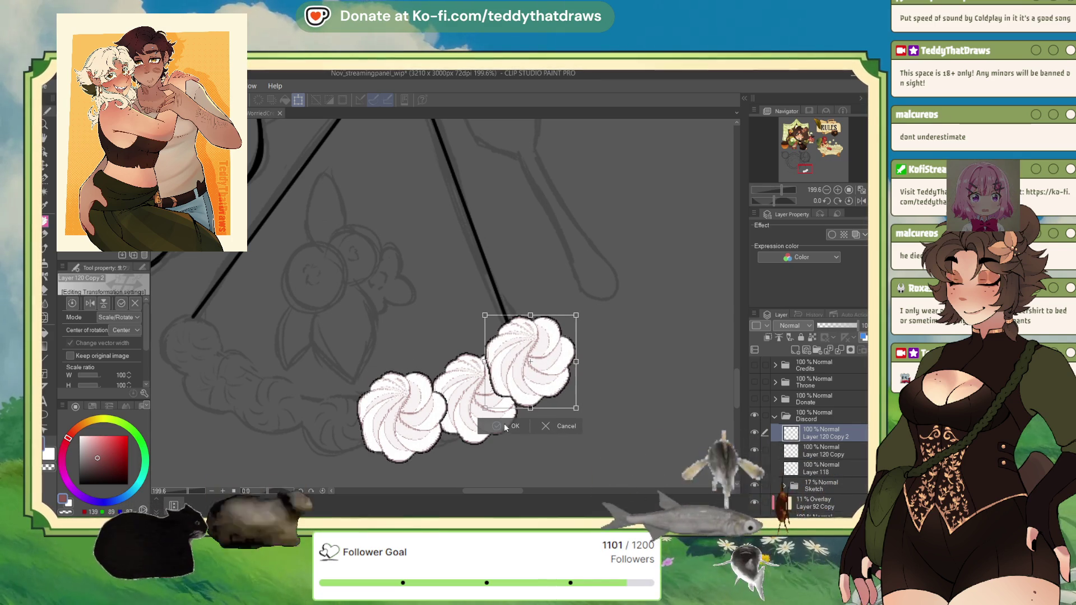
key(Return)
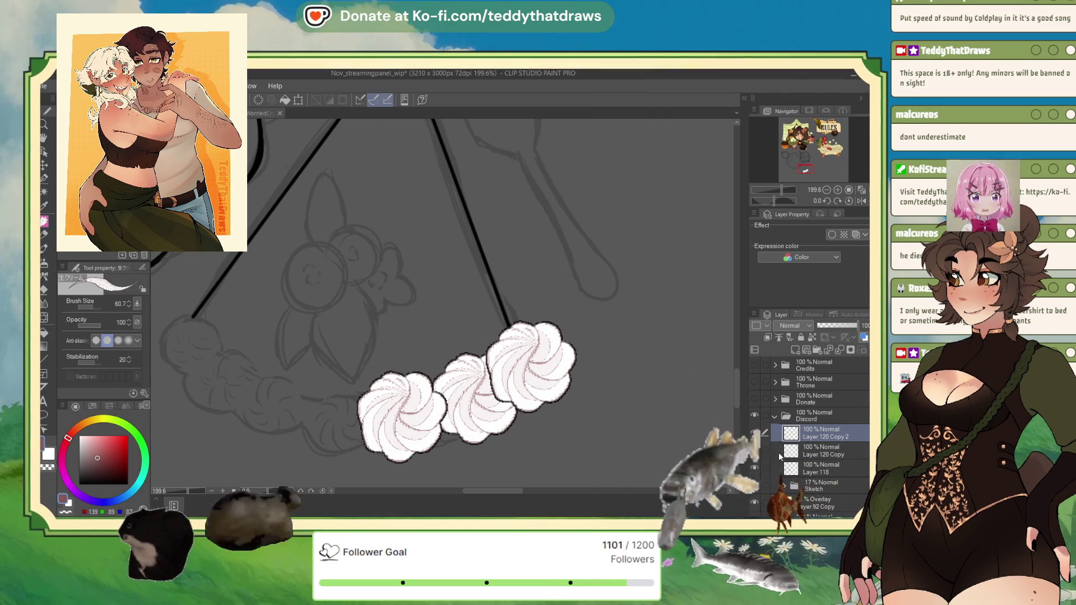
- Reorder the copy, undo an accidental merge, and move the duplicate swirl further left
drag(820, 433, 814, 461)
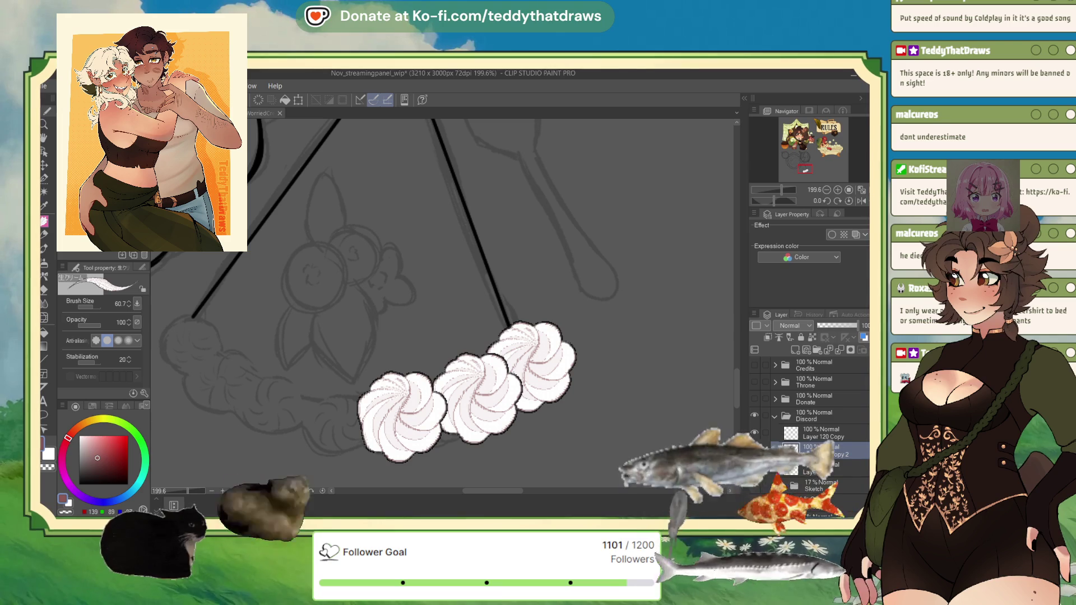
click(820, 433)
key(ctrl+e)
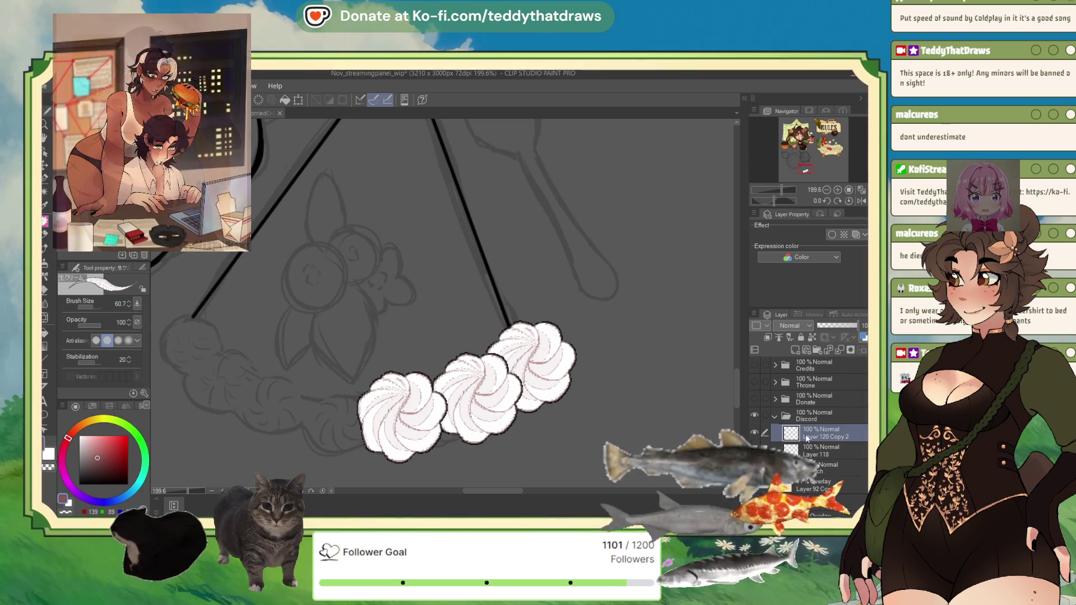
key(ctrl+z)
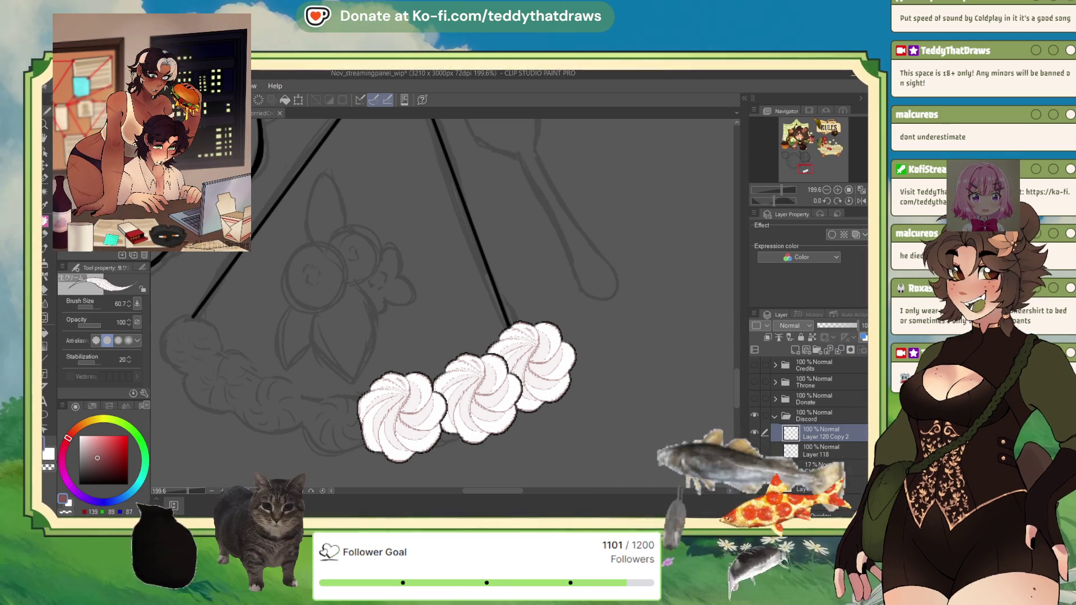
key(ctrl+t)
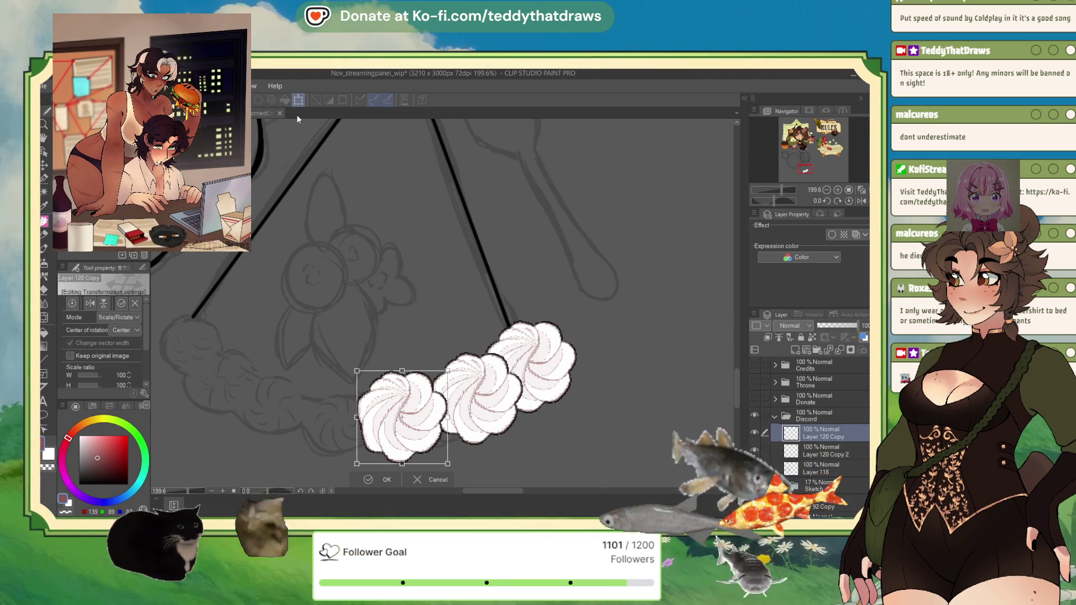
drag(440, 454, 364, 452)
key(Return)
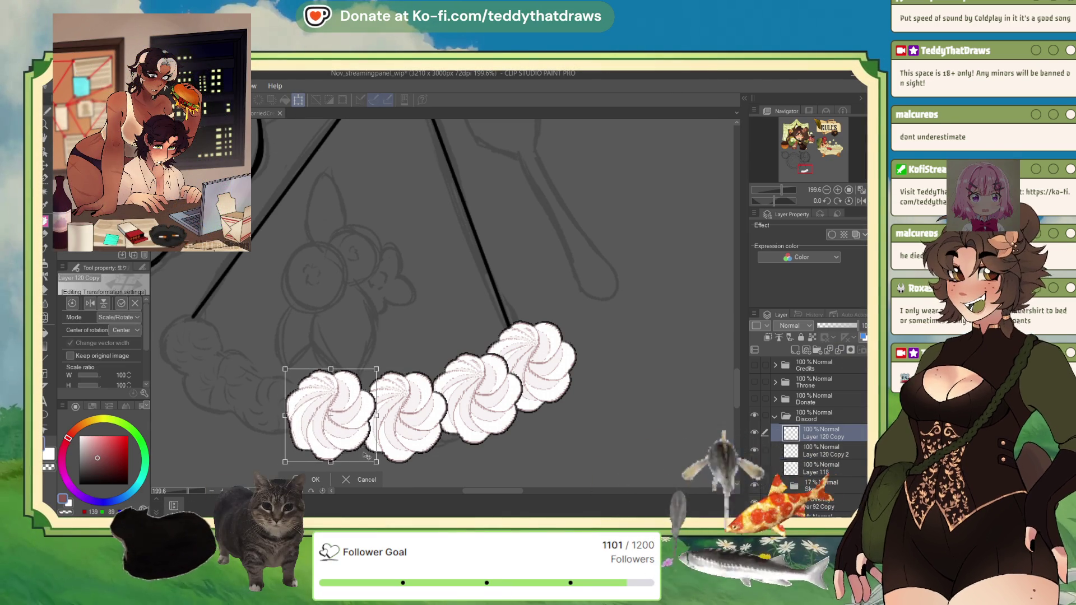
key(b)
scroll(488, 296, down, 3)
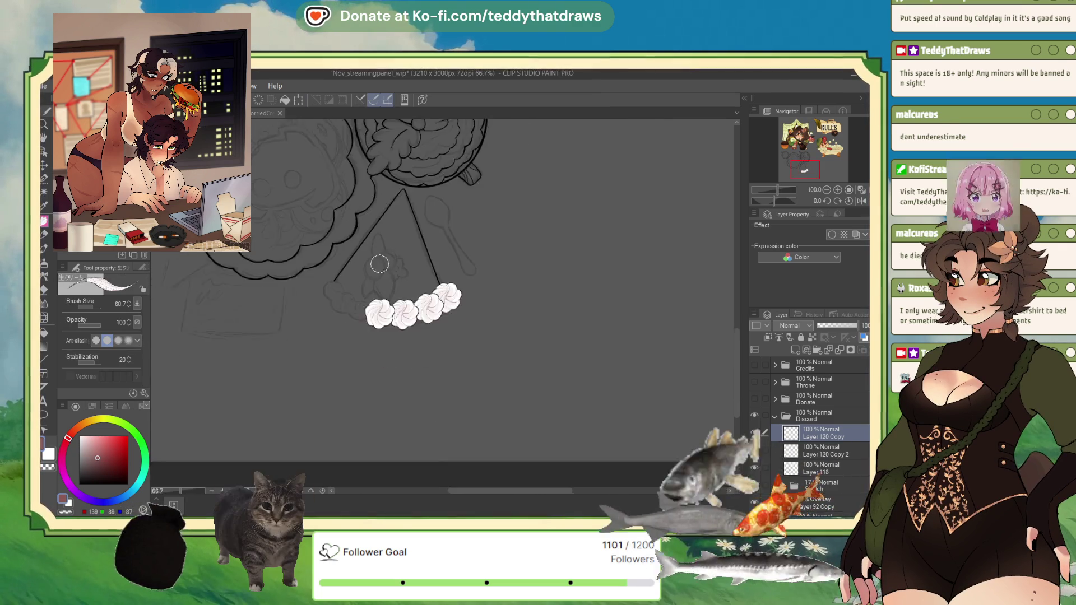
scroll(371, 294, up, 1)
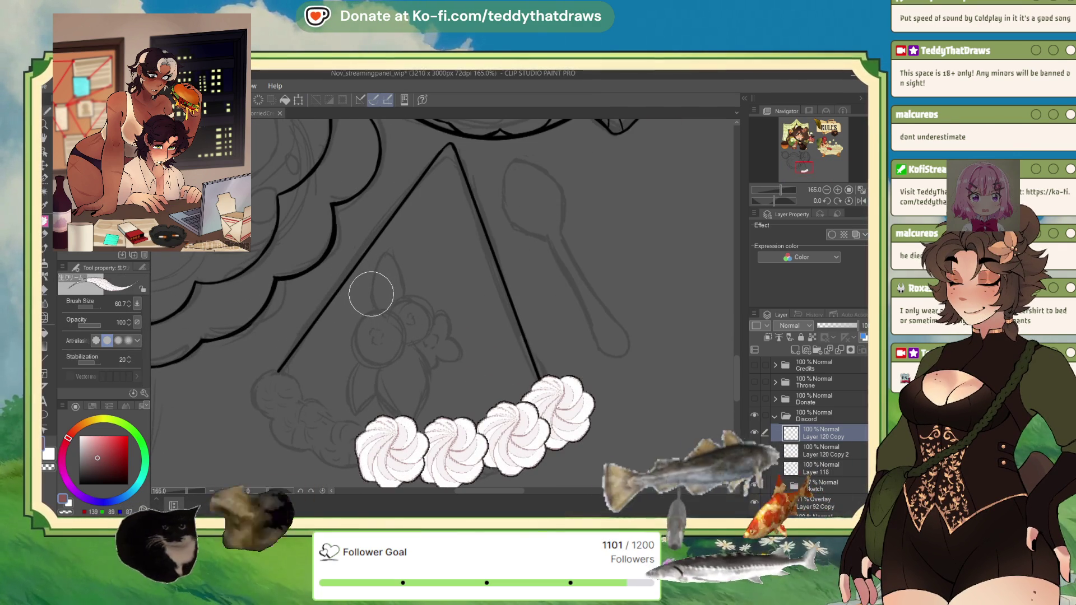
- Duplicate the swirl again and move the copy left as the fifth dollop
click(287, 101)
key(ctrl+t)
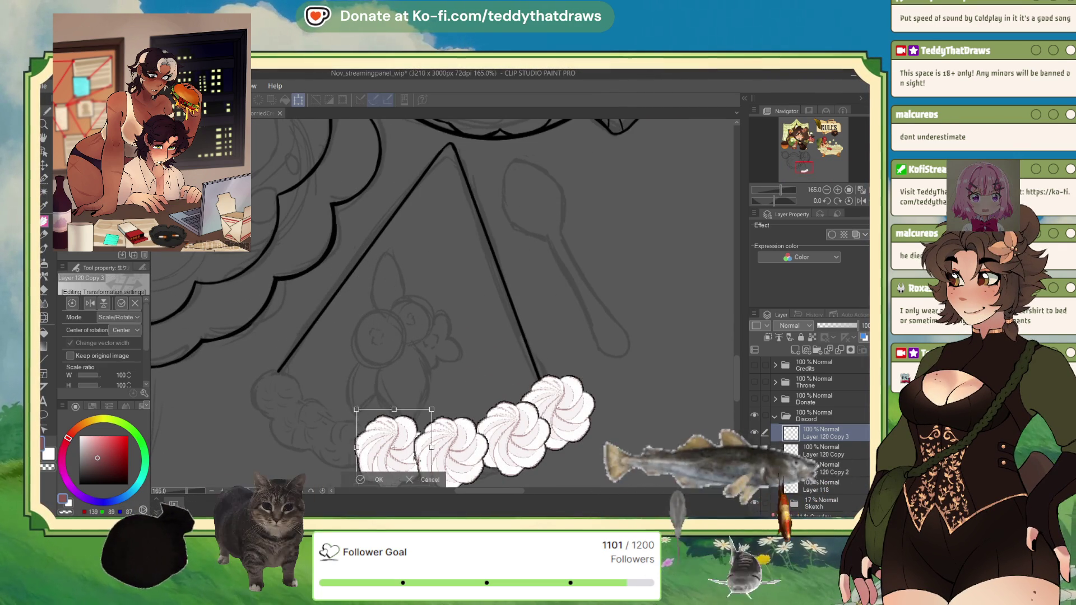
drag(416, 452, 345, 452)
click(318, 480)
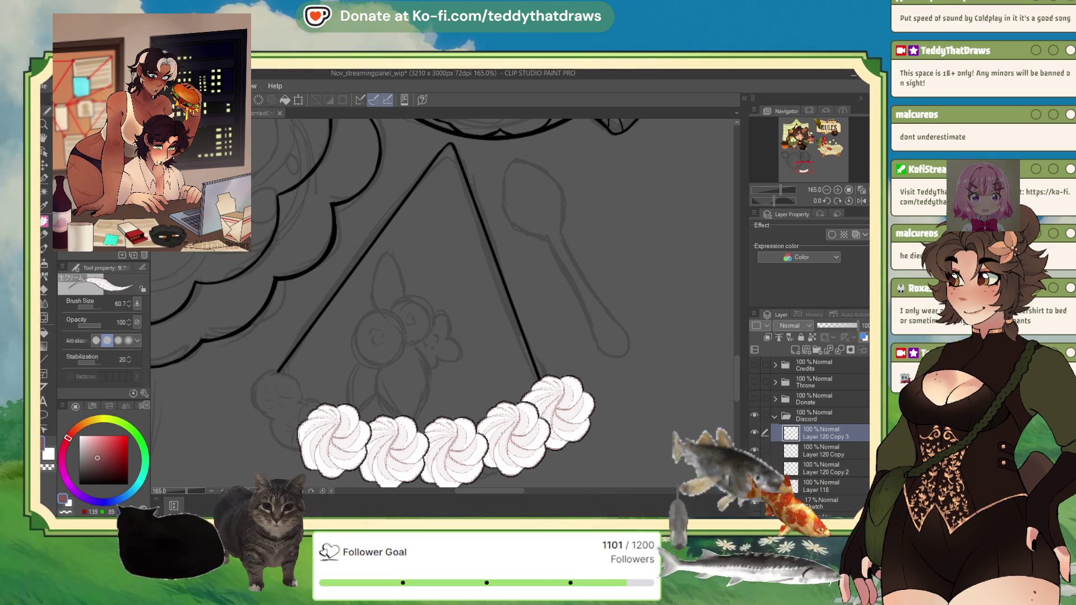
- Make one more swirl copy and place it at the far left end as the sixth dollop
click(298, 100)
drag(447, 445, 312, 420)
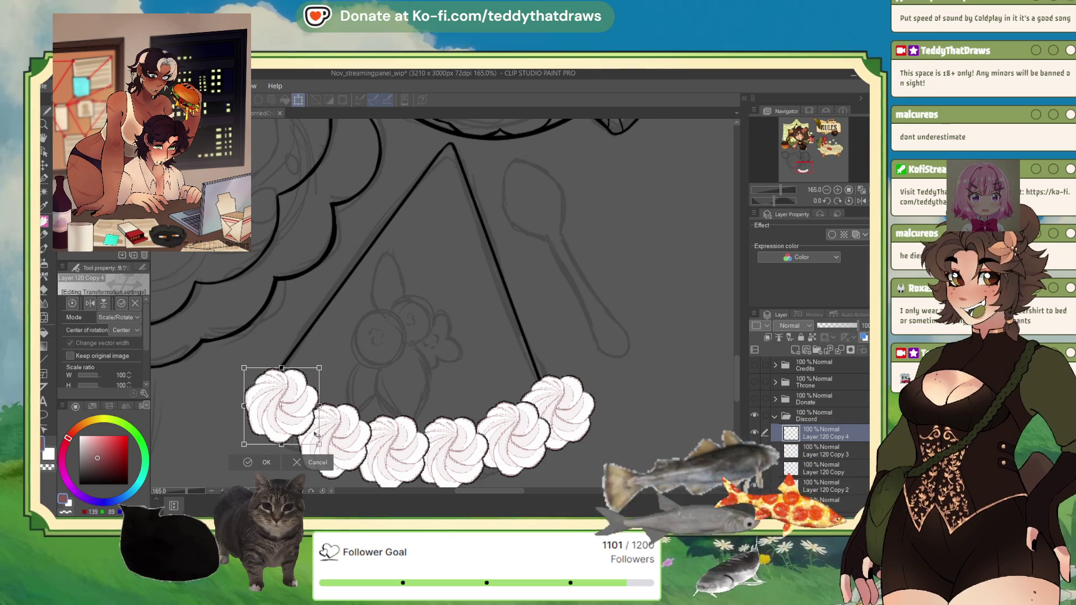
click(249, 469)
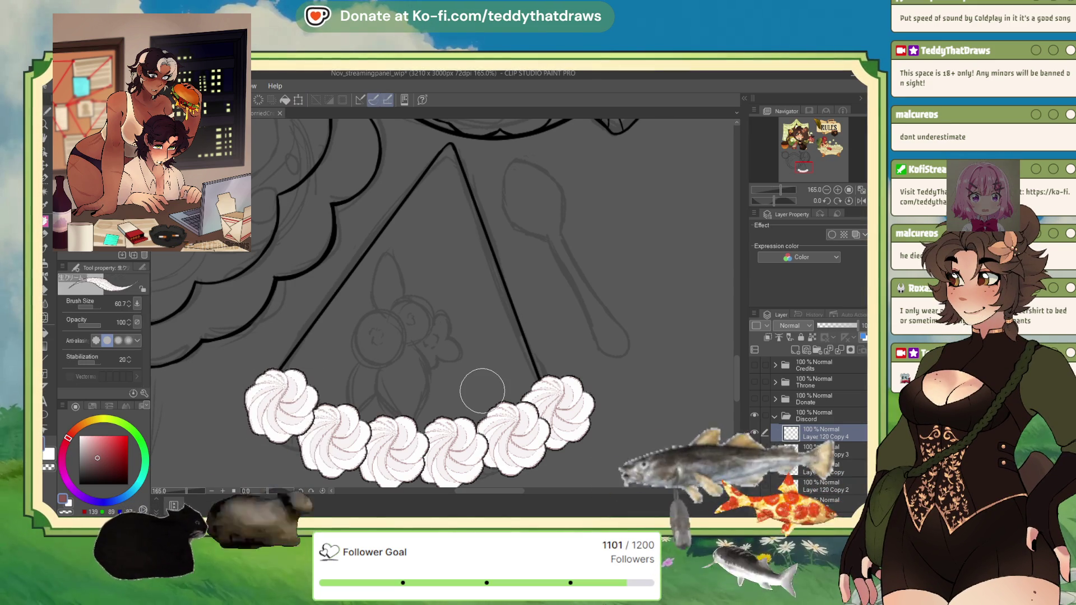
scroll(488, 299, down, 4)
scroll(497, 316, up, 2)
scroll(497, 316, up, 2)
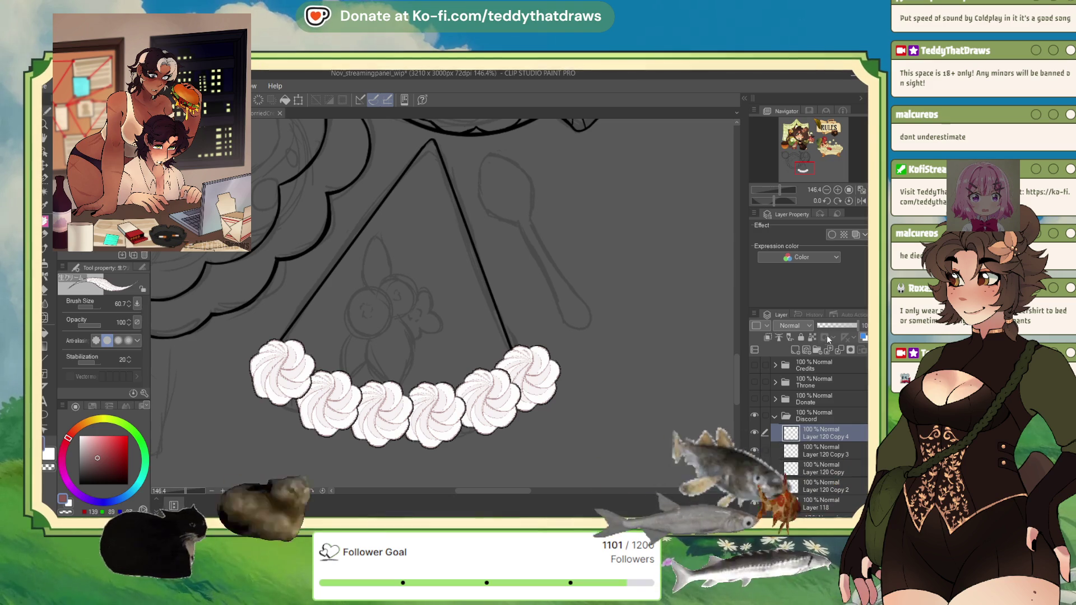
- Merge the swirl copies, then brush white cream blobs beneath the right, middle and left swirls on a new layer
key(ctrl+e)
key(ctrl+e)
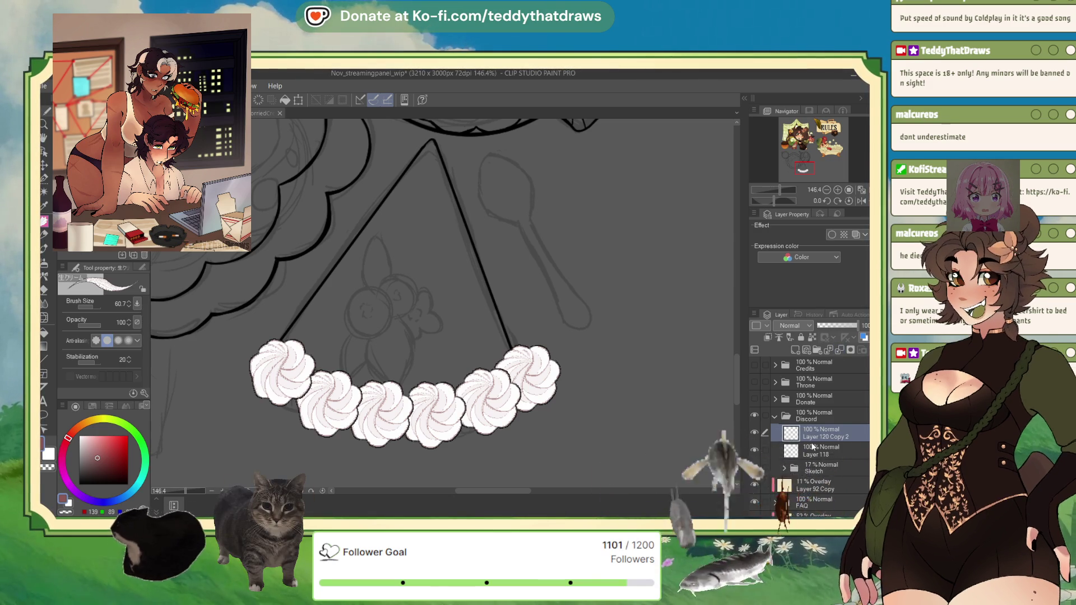
key(ctrl+shift+n)
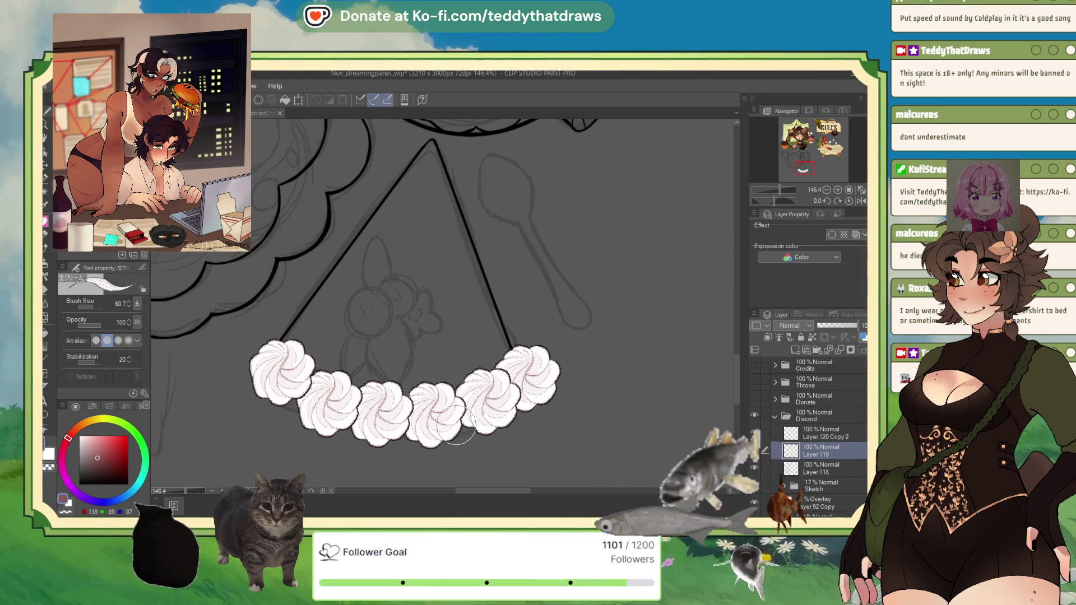
click(470, 420)
key(ctrl+z)
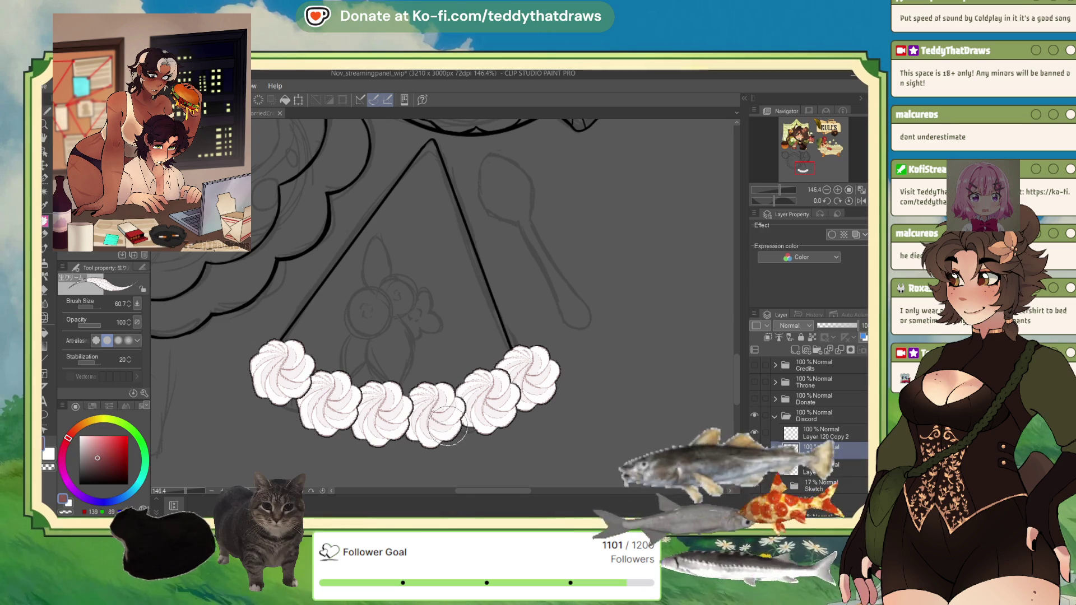
drag(429, 396, 474, 442)
mouse_move(373, 446)
mouse_down()
mouse_move(428, 405)
mouse_move(429, 385)
mouse_up()
drag(320, 428, 353, 442)
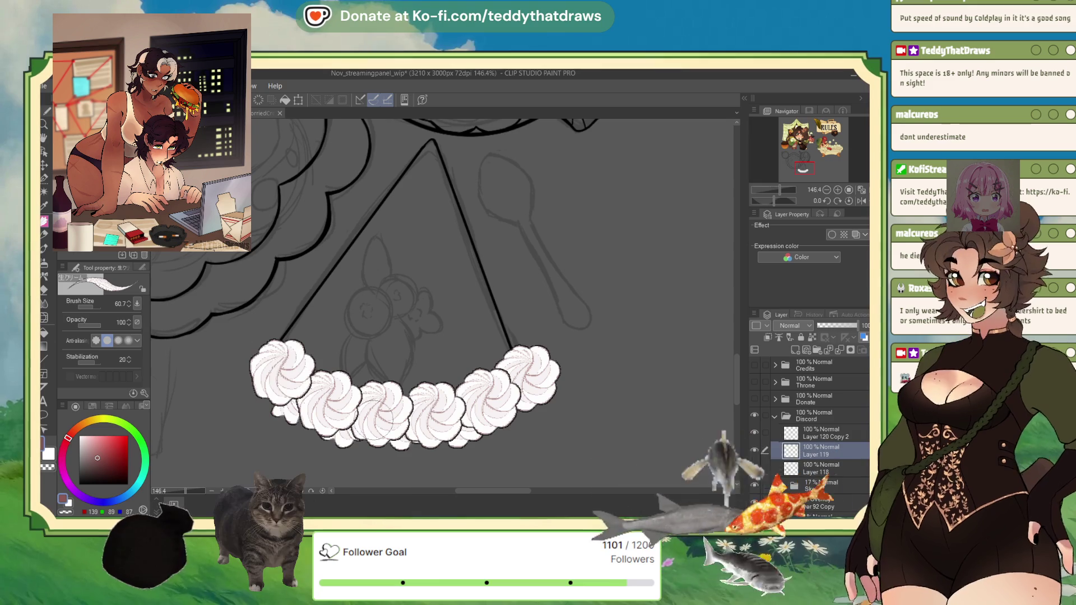
- Touch up cream under the rightmost and leftmost swirls, undoing a spiky stray mark
key(ctrl+plus)
drag(505, 405, 525, 420)
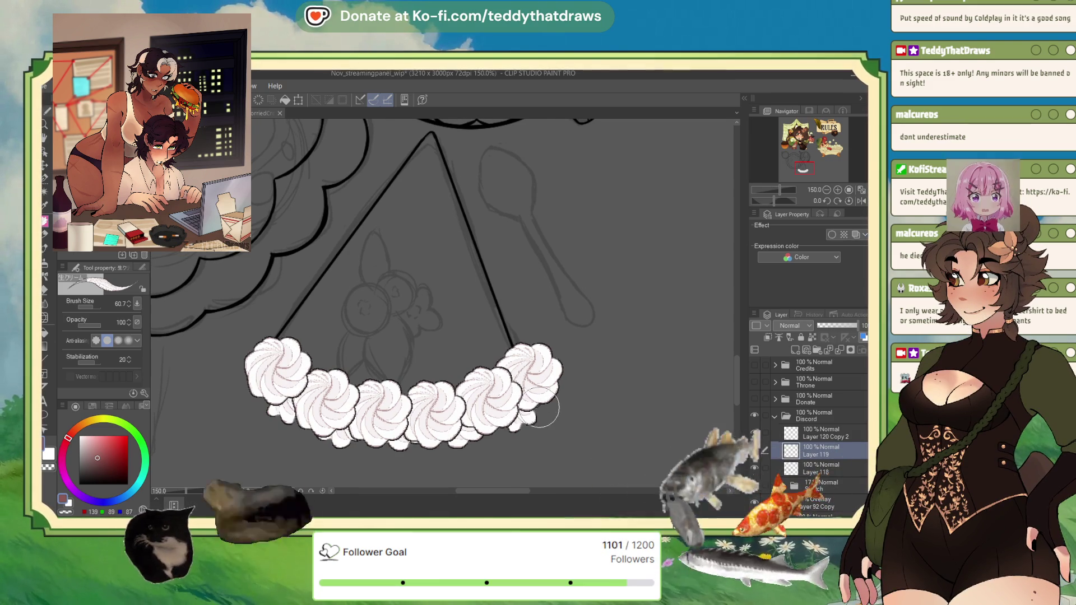
drag(505, 371, 545, 403)
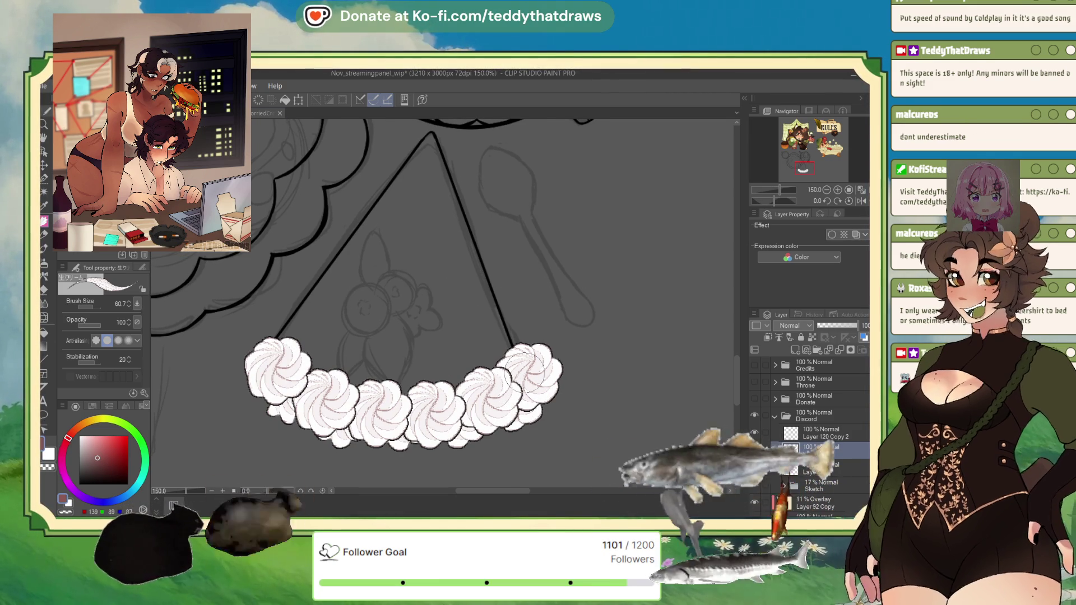
drag(249, 372, 244, 396)
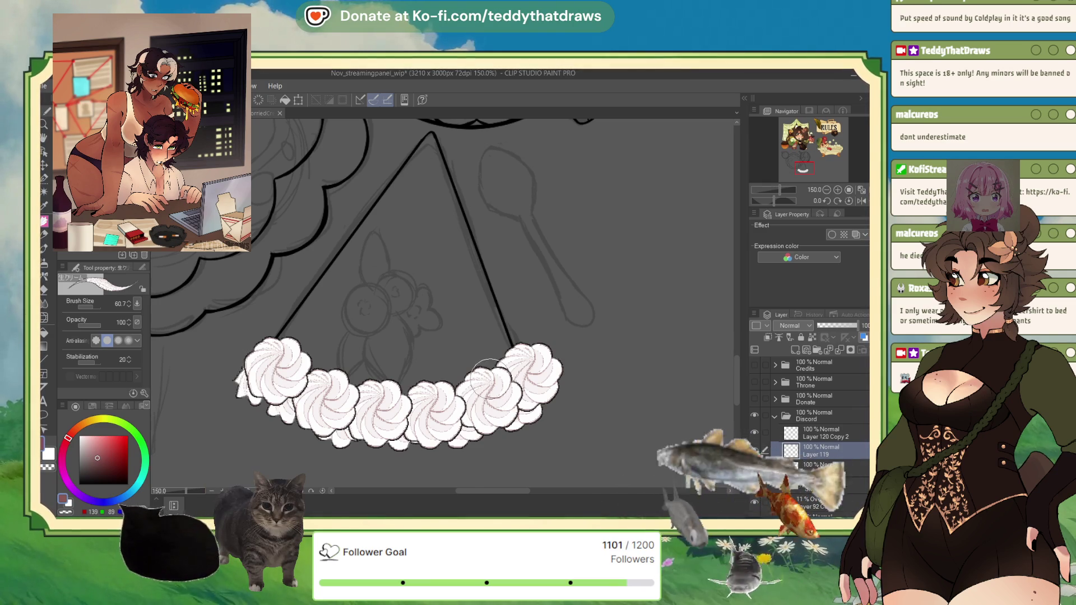
scroll(502, 324, down, 3)
scroll(542, 306, up, 2)
scroll(409, 300, up, 2)
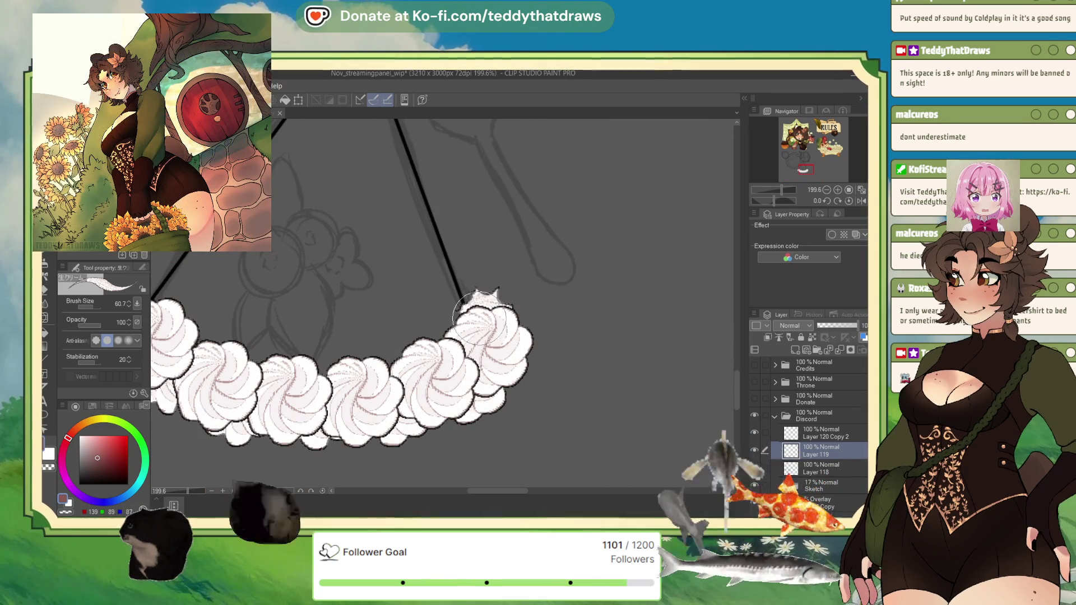
key(ctrl+z)
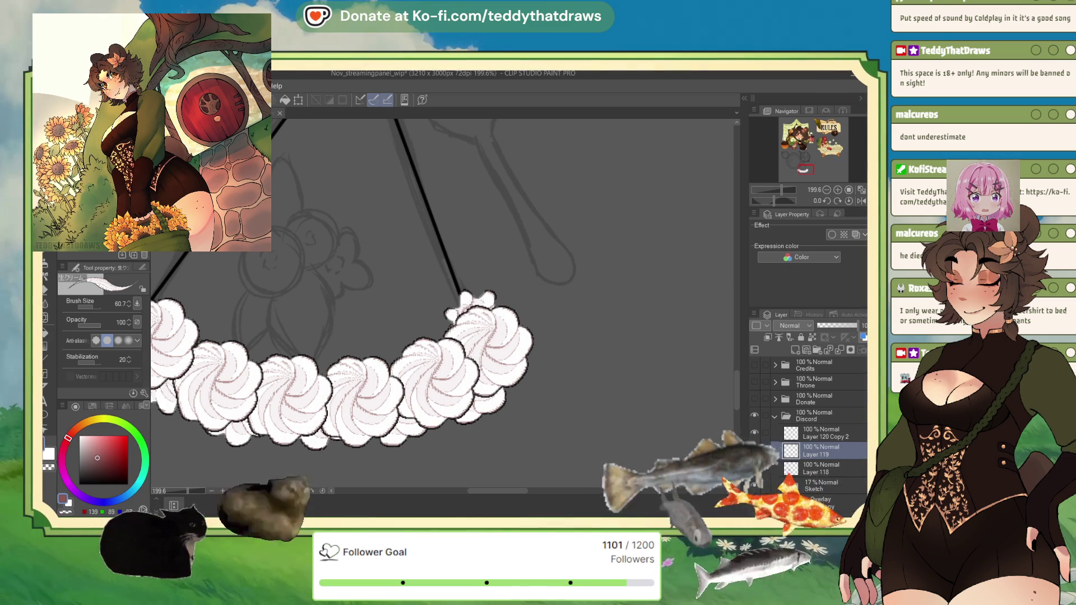
scroll(480, 252, down, 2)
scroll(514, 325, down, 2)
scroll(436, 198, up, 1)
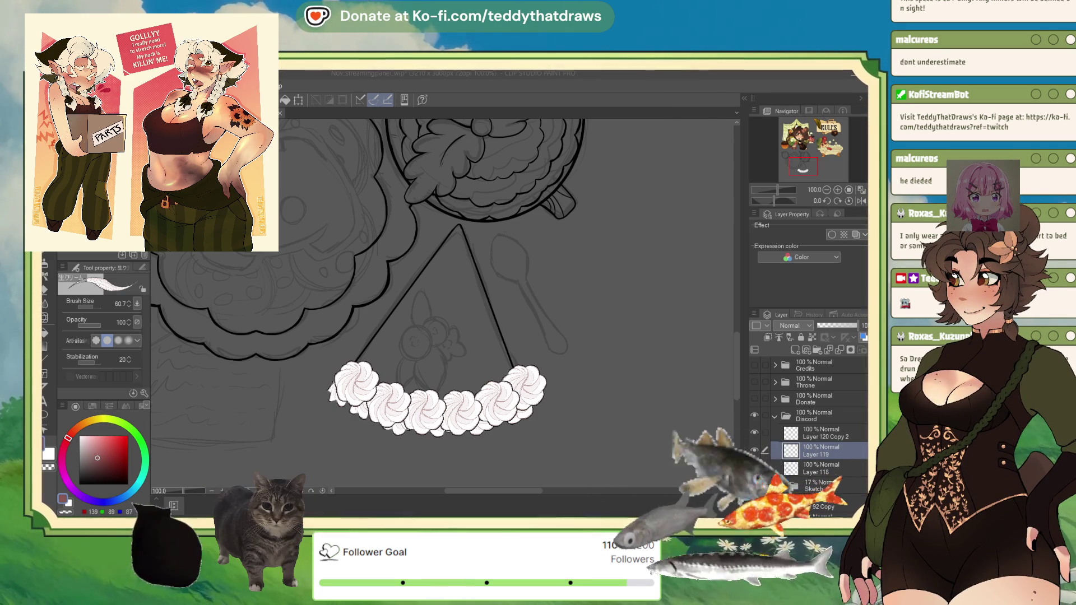
- Merge Layer 120 Copy 2 into the back cream layer and scale the garland to 103%
click(820, 433)
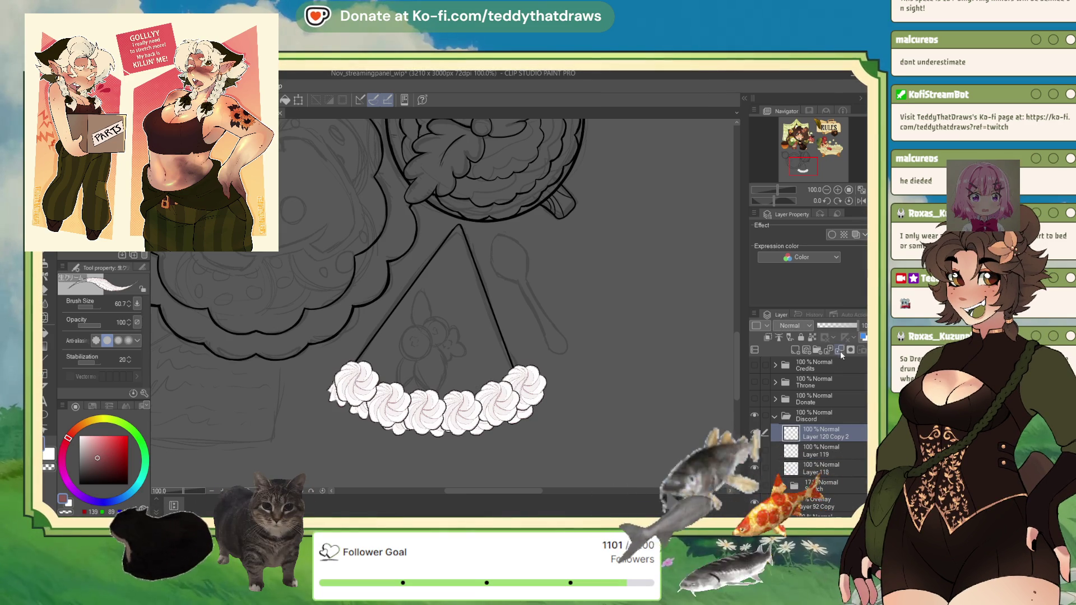
click(841, 352)
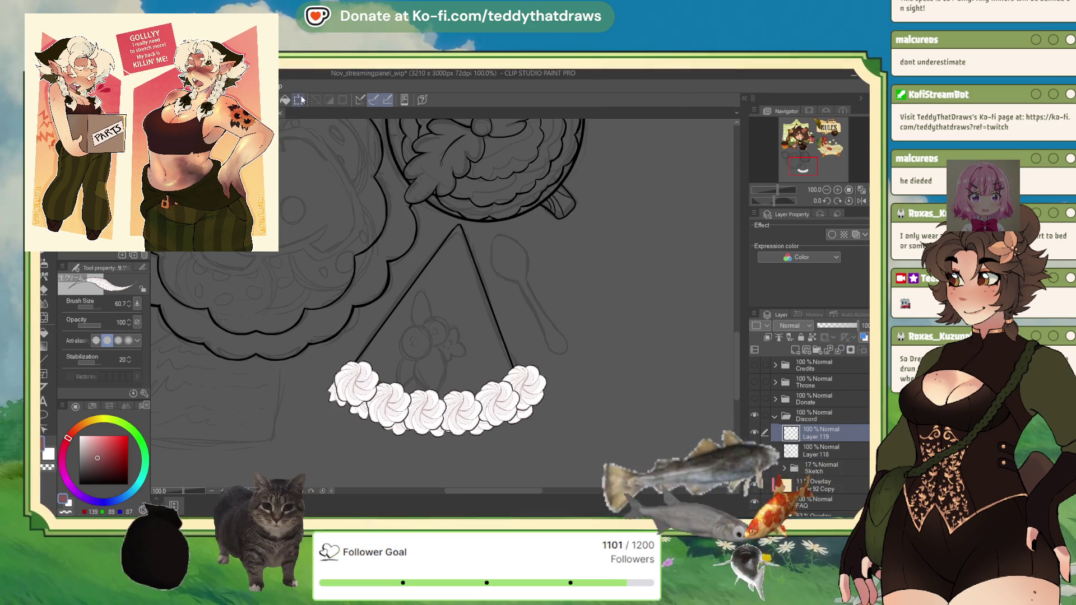
key(ctrl+t)
drag(326, 360, 320, 358)
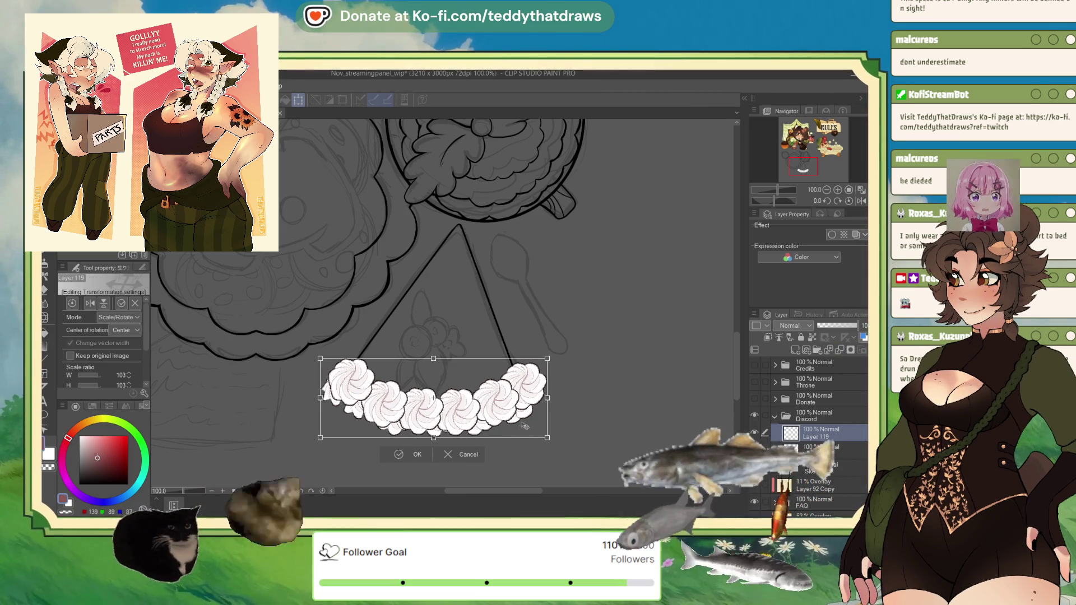
key(Return)
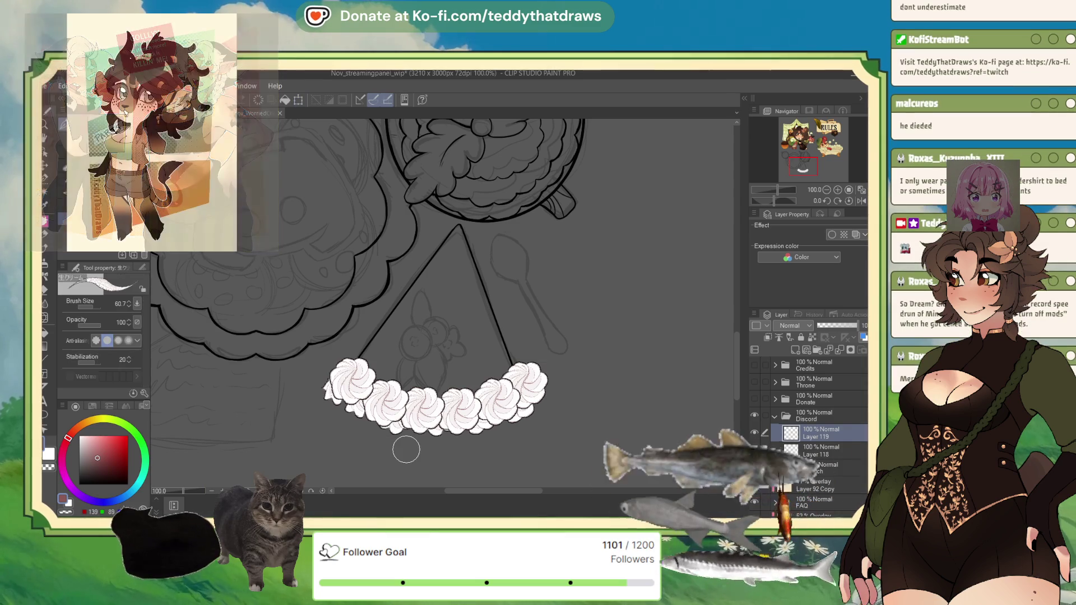
scroll(333, 395, up, 2)
scroll(329, 396, up, 3)
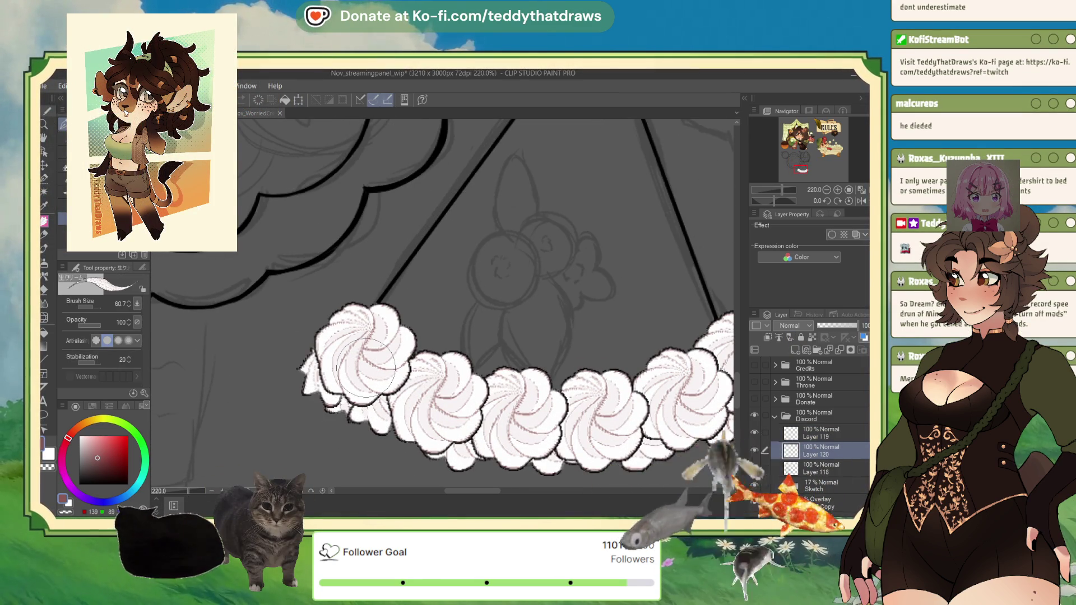
- Paint spiky white tufts along the cream's left and bottom edges, then remove that stroke layer
drag(313, 326, 299, 343)
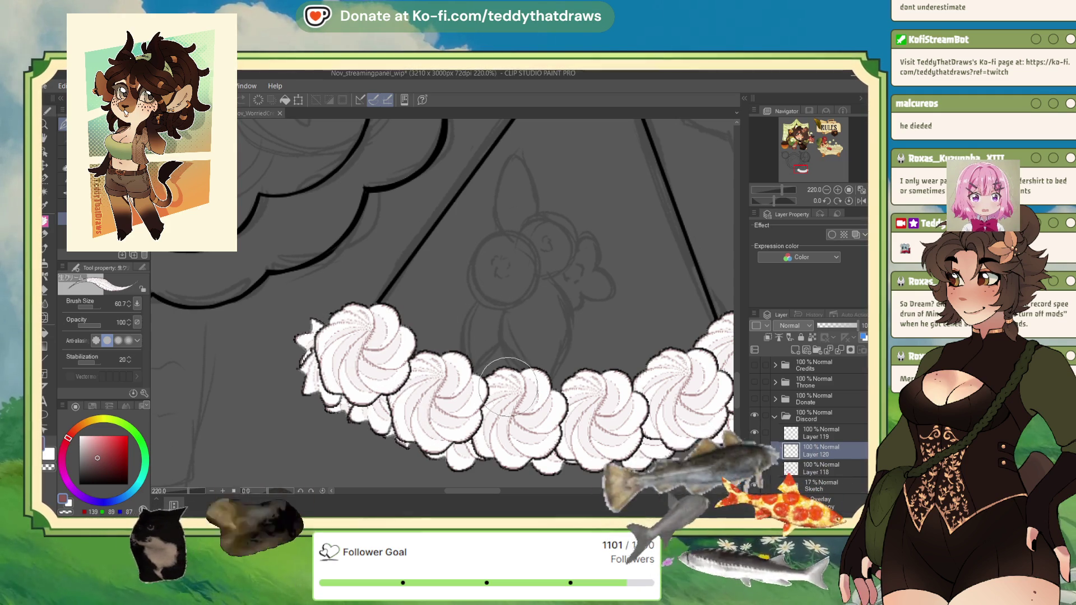
drag(486, 462, 497, 475)
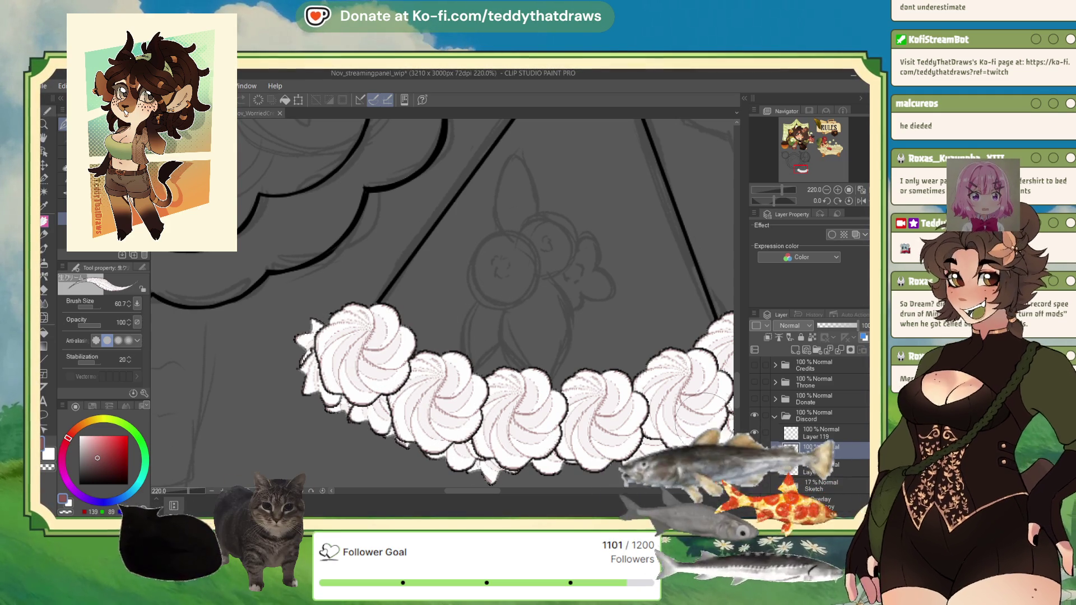
scroll(459, 301, down, 3)
scroll(458, 300, down, 2)
scroll(459, 301, up, 2)
scroll(459, 300, down, 1)
scroll(458, 301, up, 2)
click(850, 350)
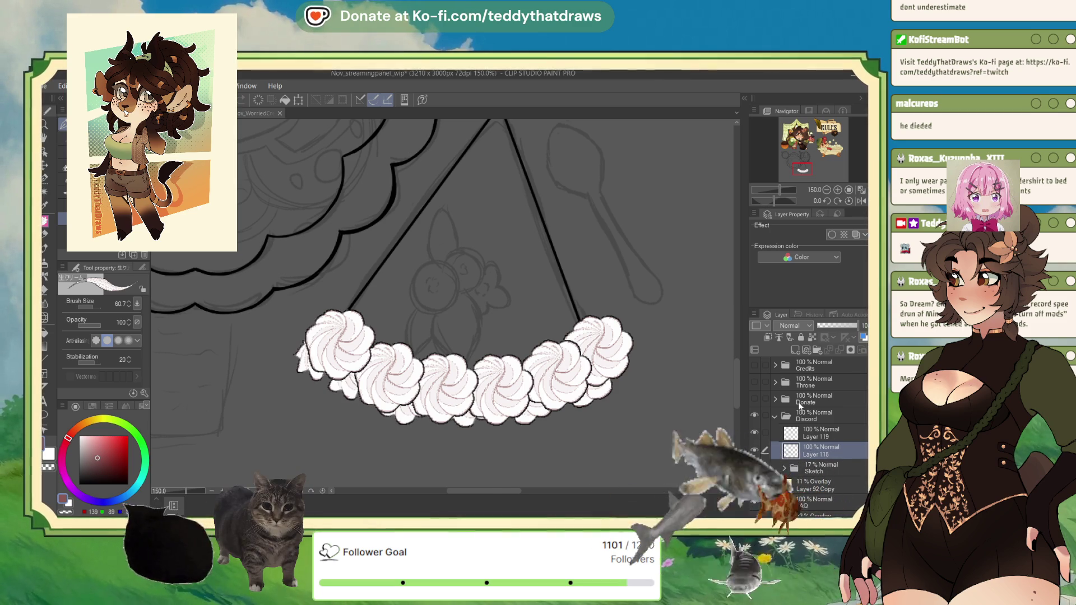
- Paste a copied swirl and shift it left behind the row
key(ctrl+v)
key(ctrl+t)
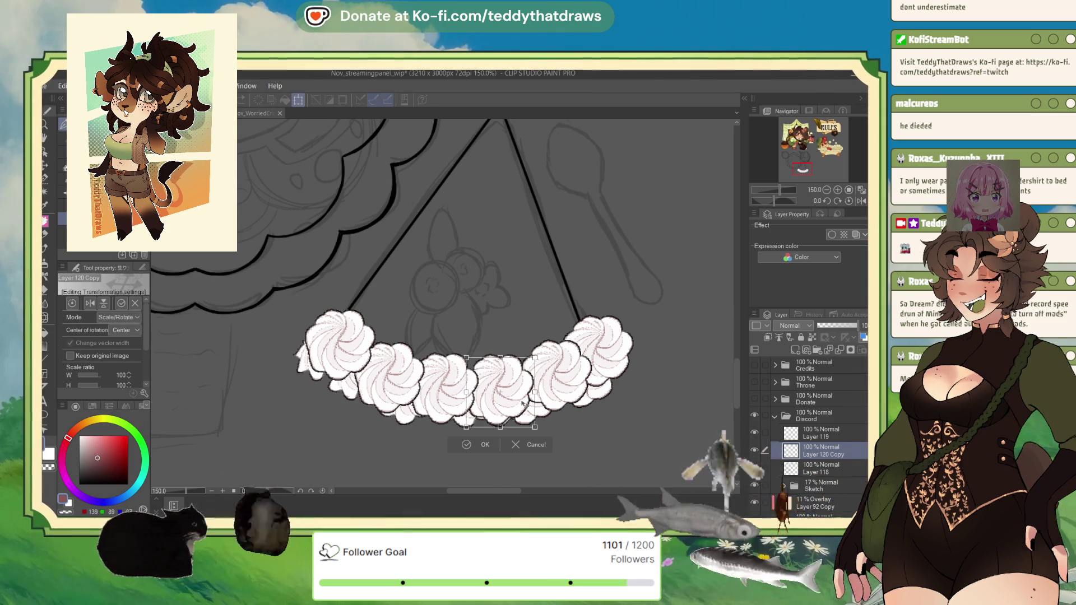
drag(525, 399, 399, 388)
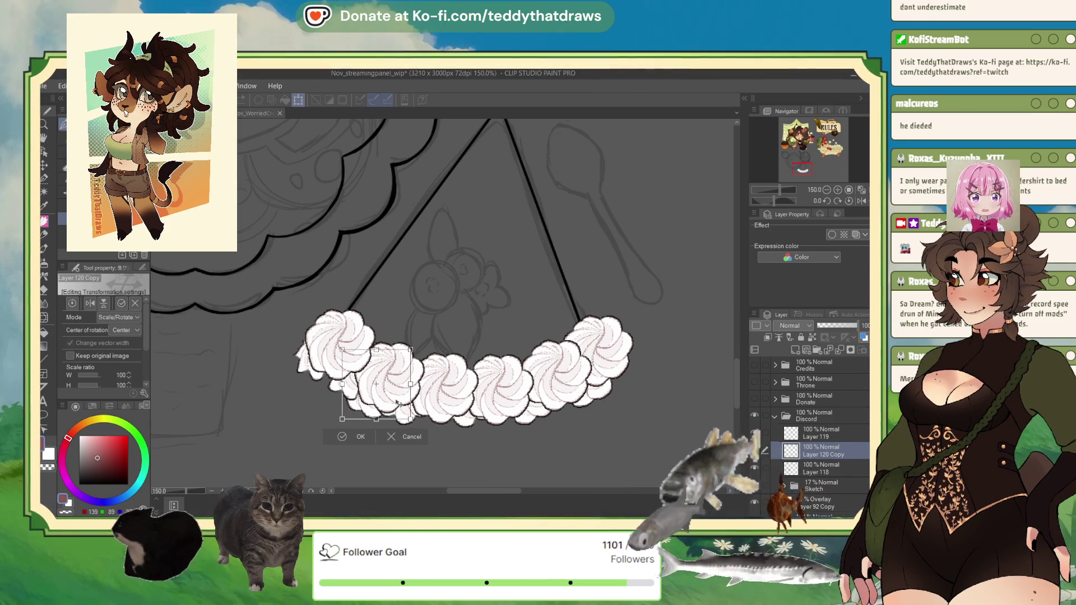
key(Return)
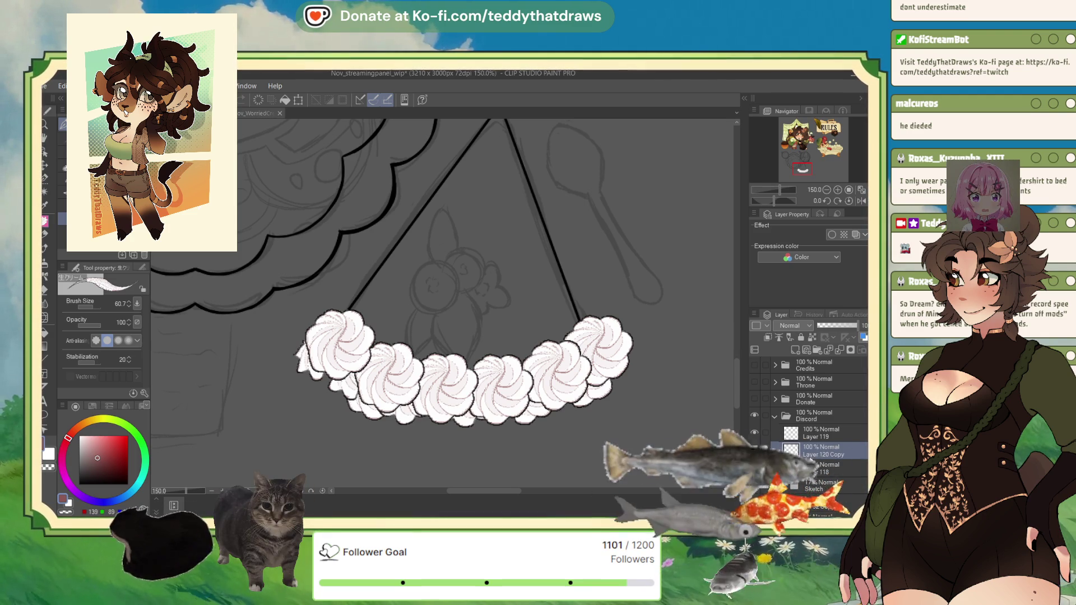
- Duplicate the swirl again and nudge the copy slightly up and left
click(297, 100)
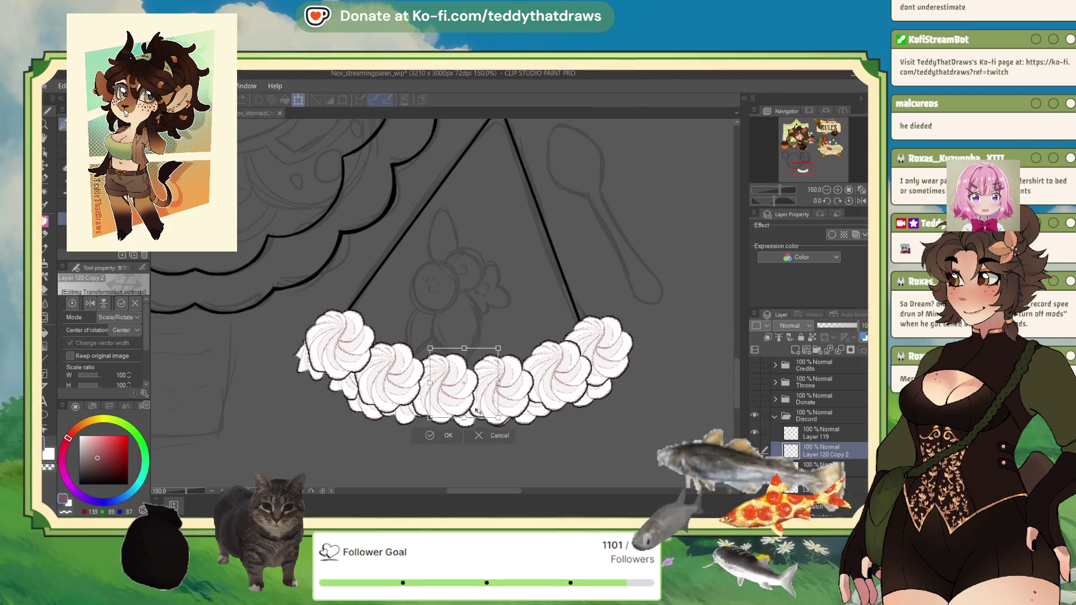
drag(362, 390, 368, 385)
click(330, 412)
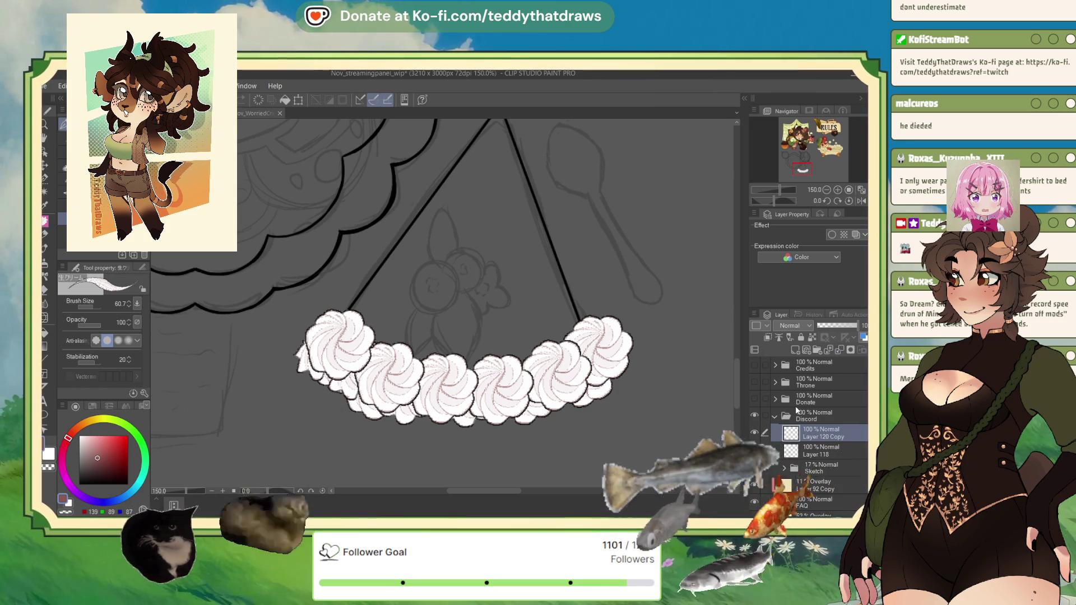
- Paste one more swirl copy and settle it down-left behind the right end of the row
key(ctrl+c)
key(ctrl+v)
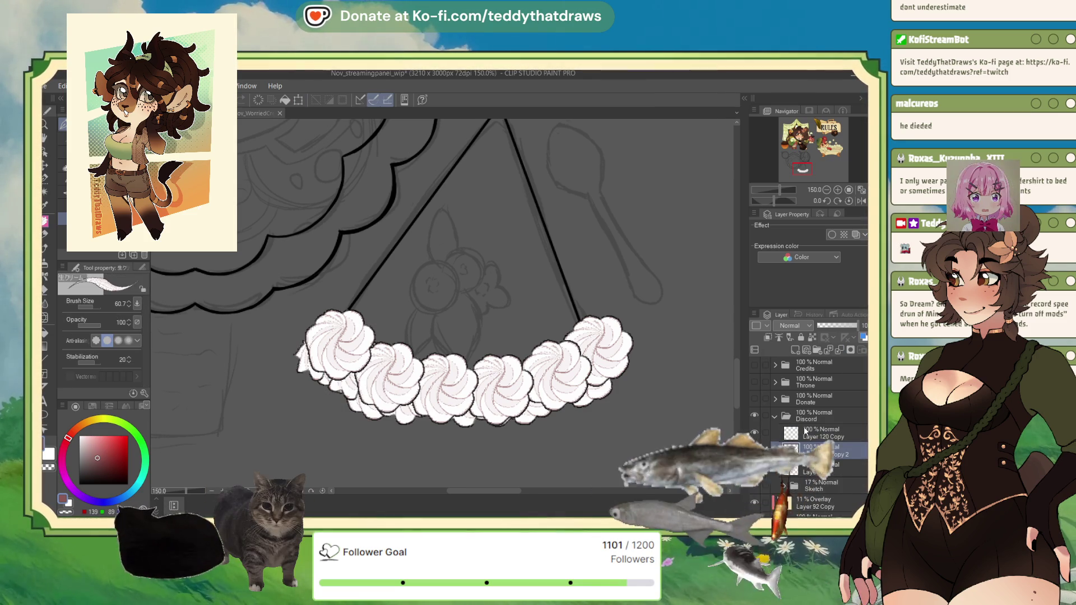
click(298, 100)
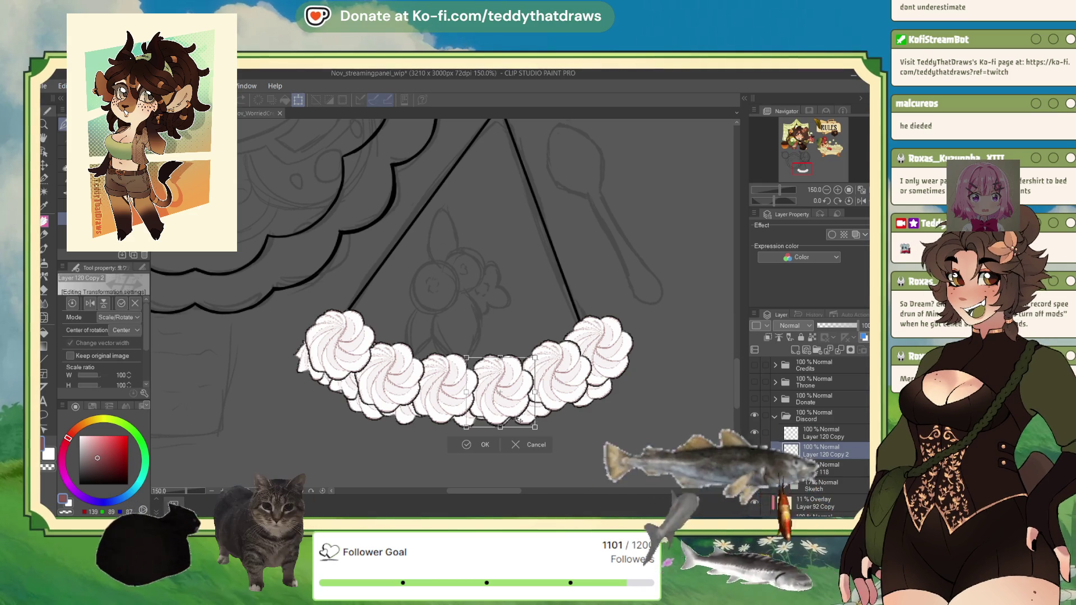
drag(588, 407, 635, 378)
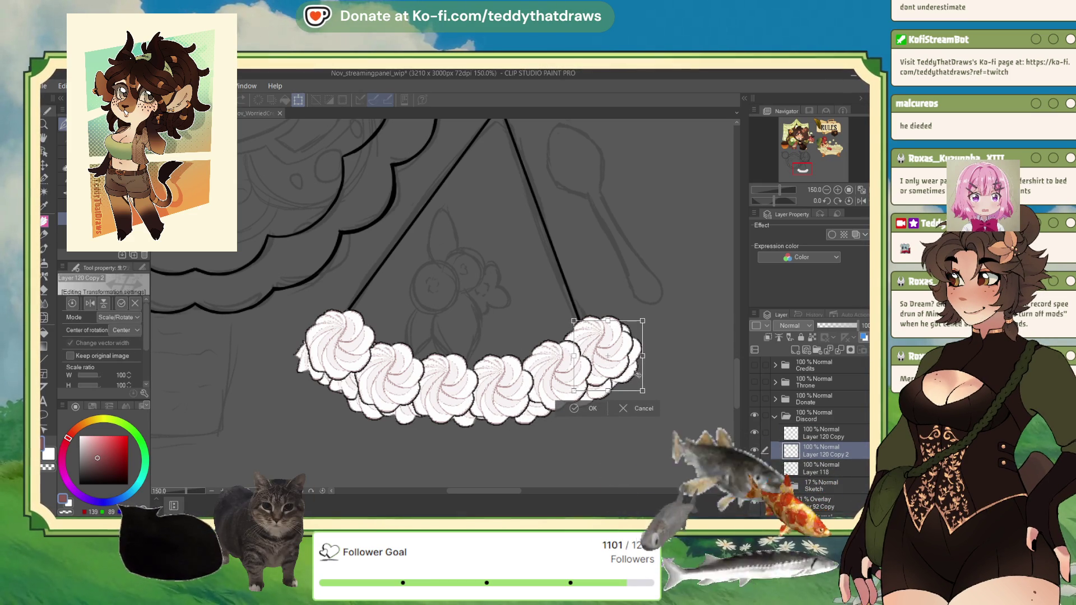
drag(638, 374, 590, 407)
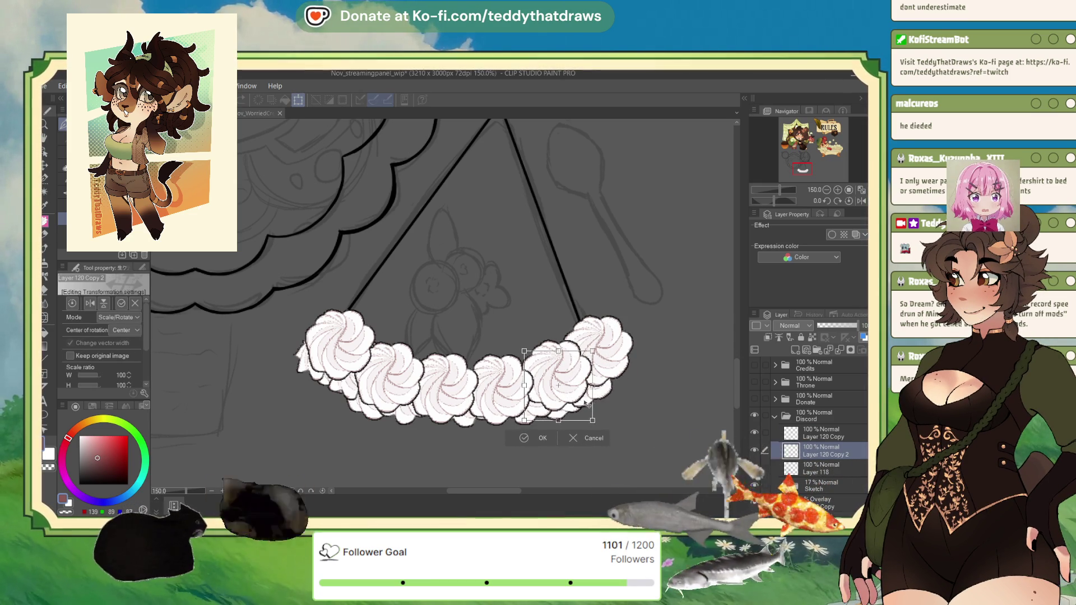
key(Return)
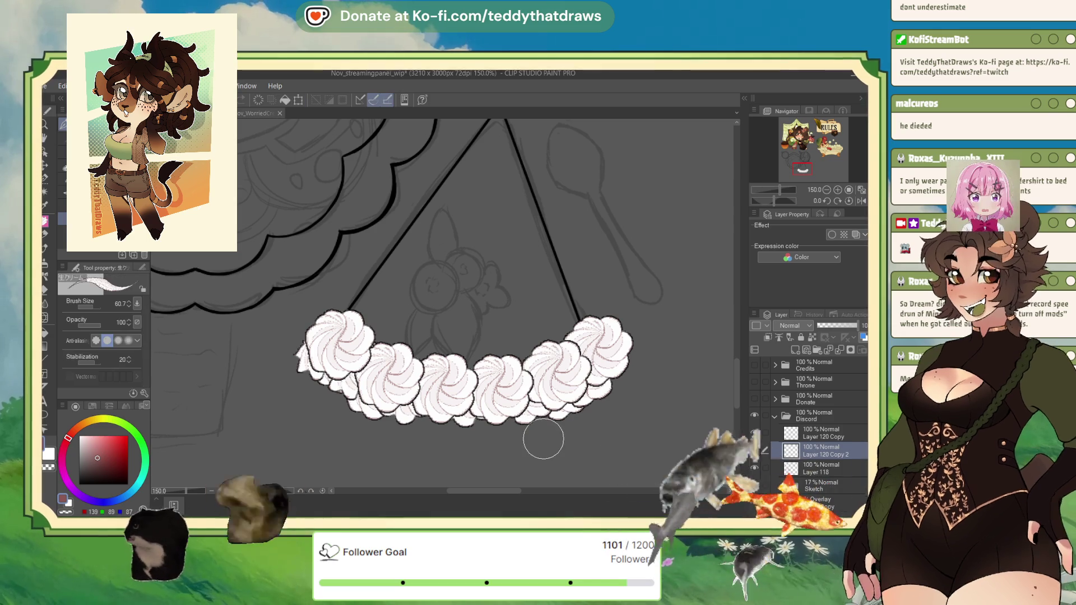
click(820, 431)
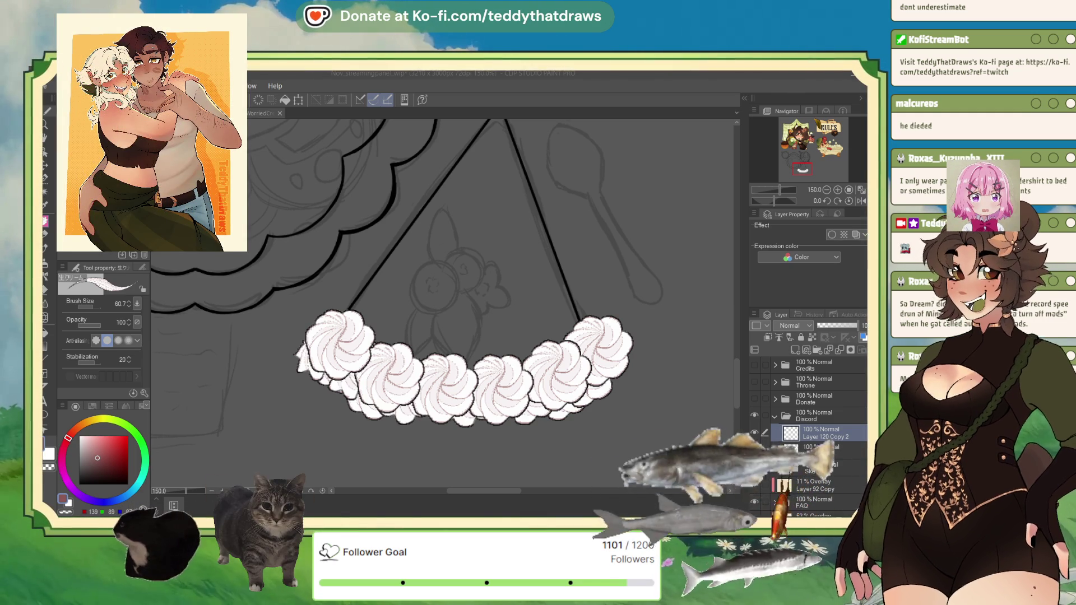
scroll(342, 336, down, 1)
scroll(429, 349, up, 1)
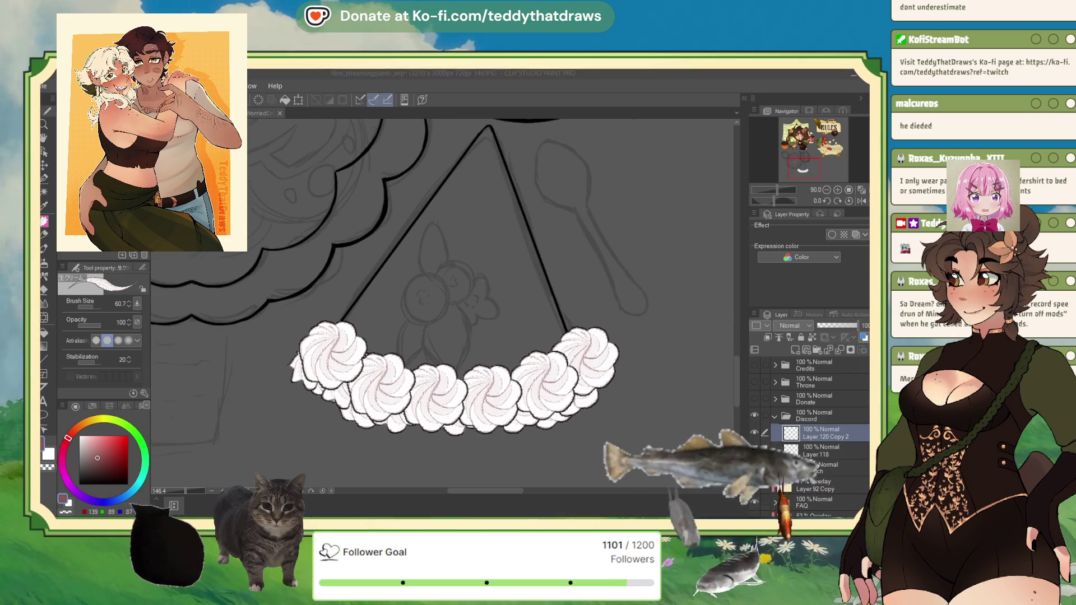
scroll(429, 349, down, 2)
scroll(428, 349, down, 2)
scroll(435, 320, up, 1)
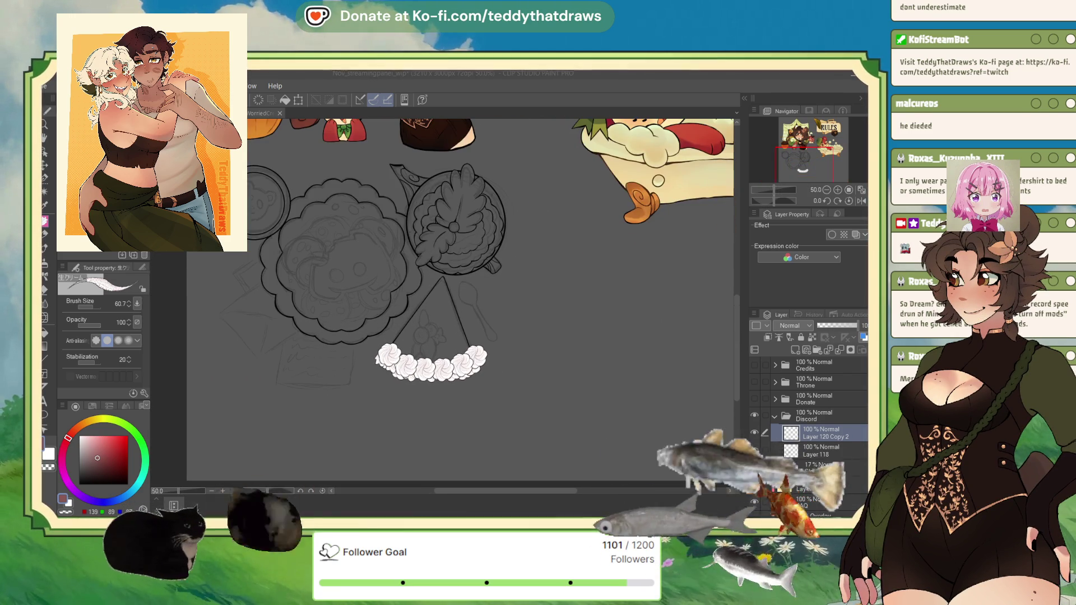
scroll(442, 351, up, 1)
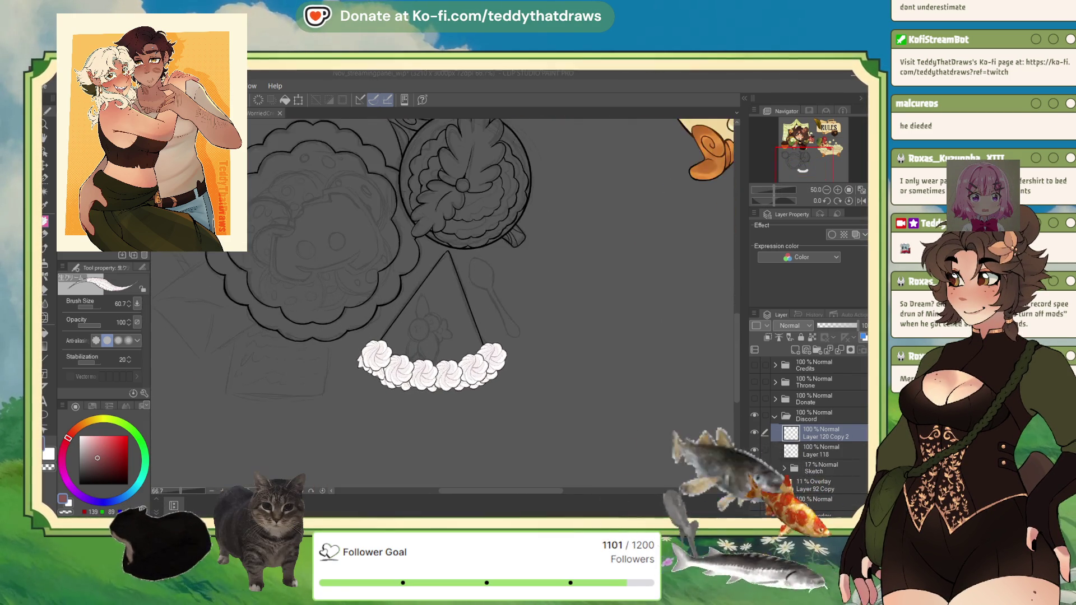
scroll(442, 351, up, 2)
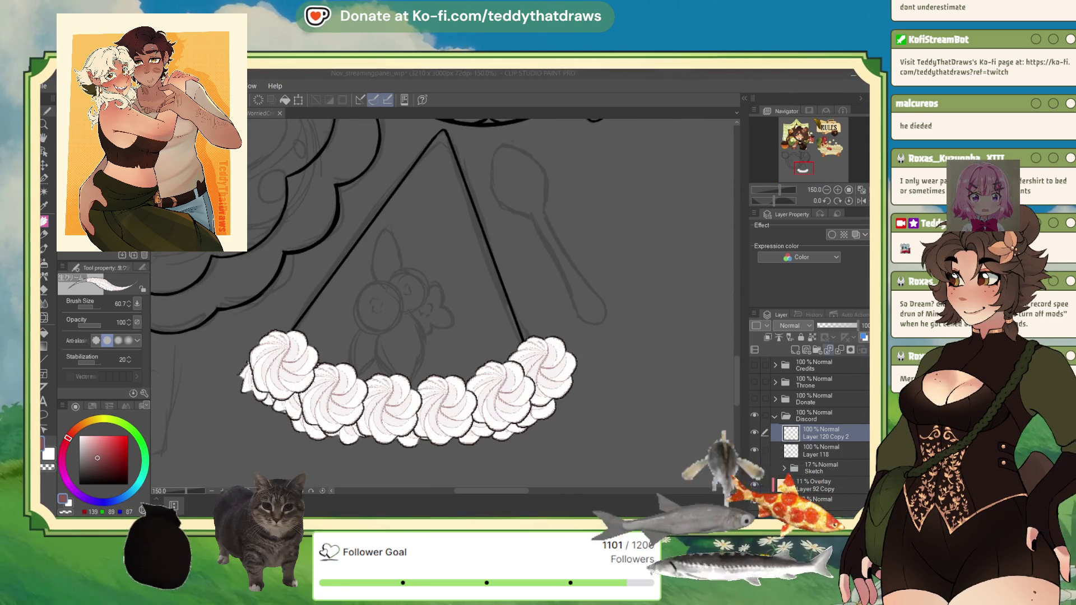
- Refocus the drawing window and switch to the G-pen for inking
click(814, 437)
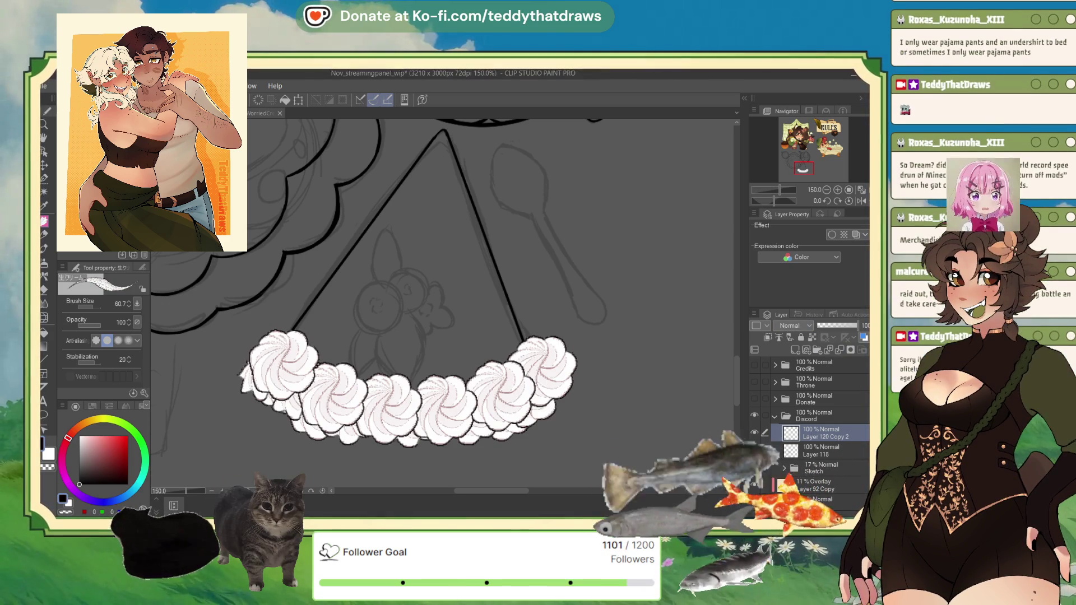
key(p)
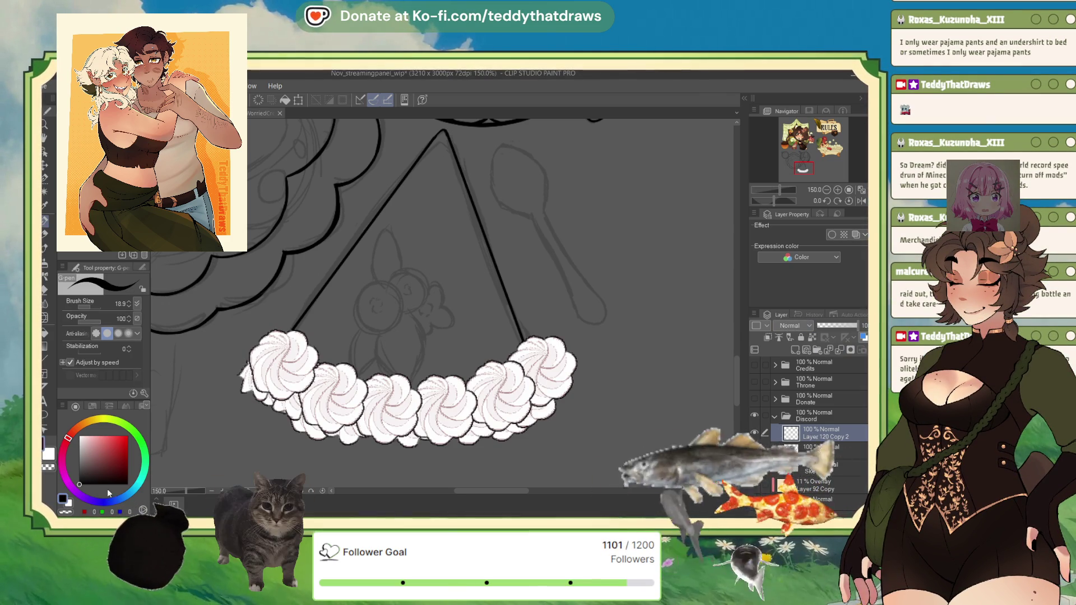
scroll(225, 411, up, 3)
scroll(226, 411, down, 3)
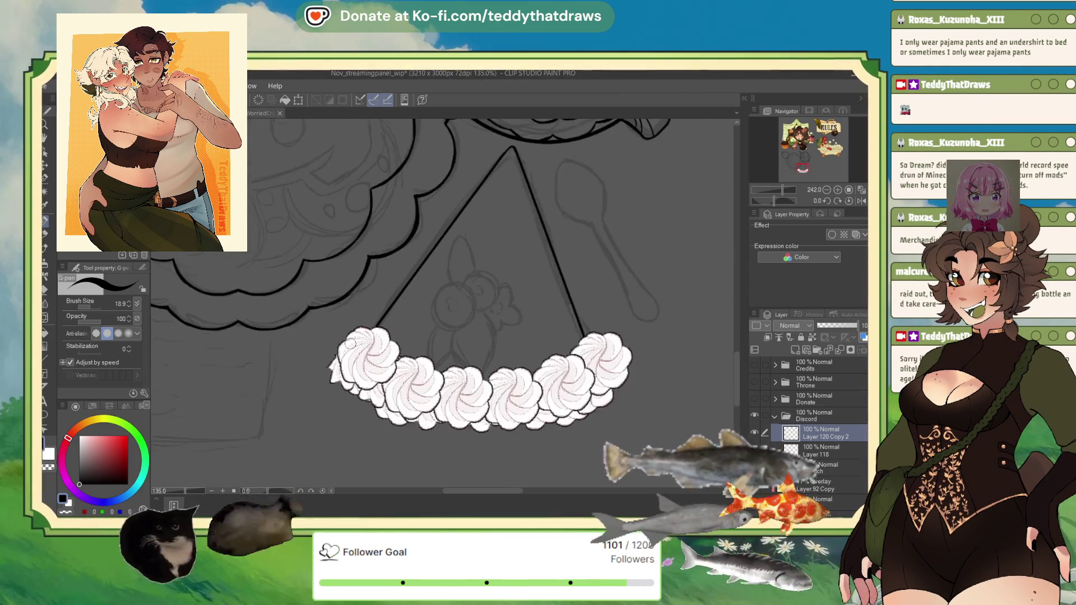
scroll(226, 411, up, 2)
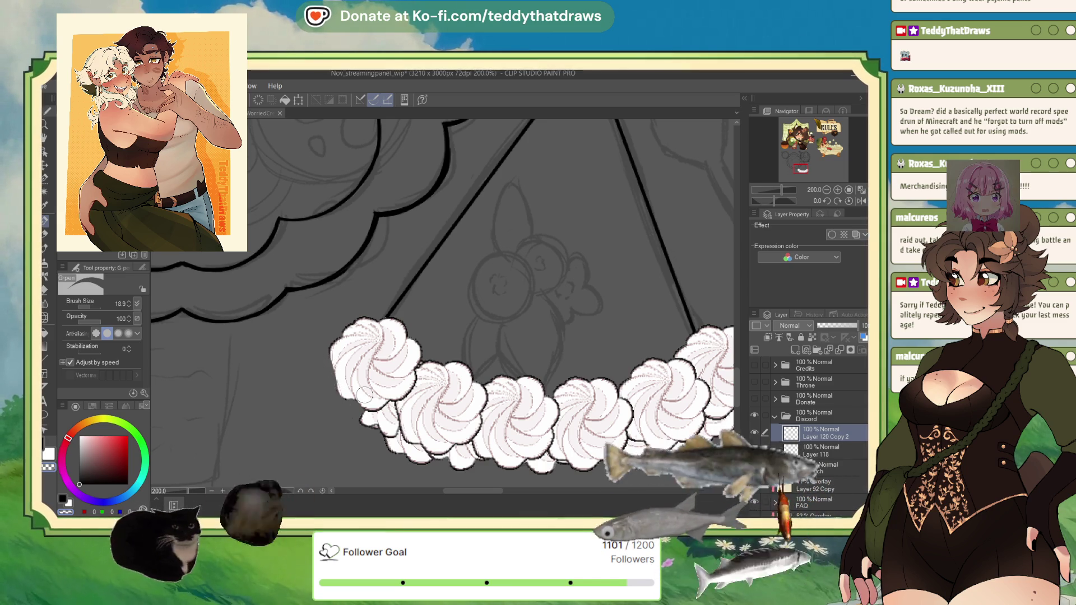
- Paste a swirl copy below Layer 120 Copy 2 and move it, slightly tilted, to the row's left end
key(ctrl+v)
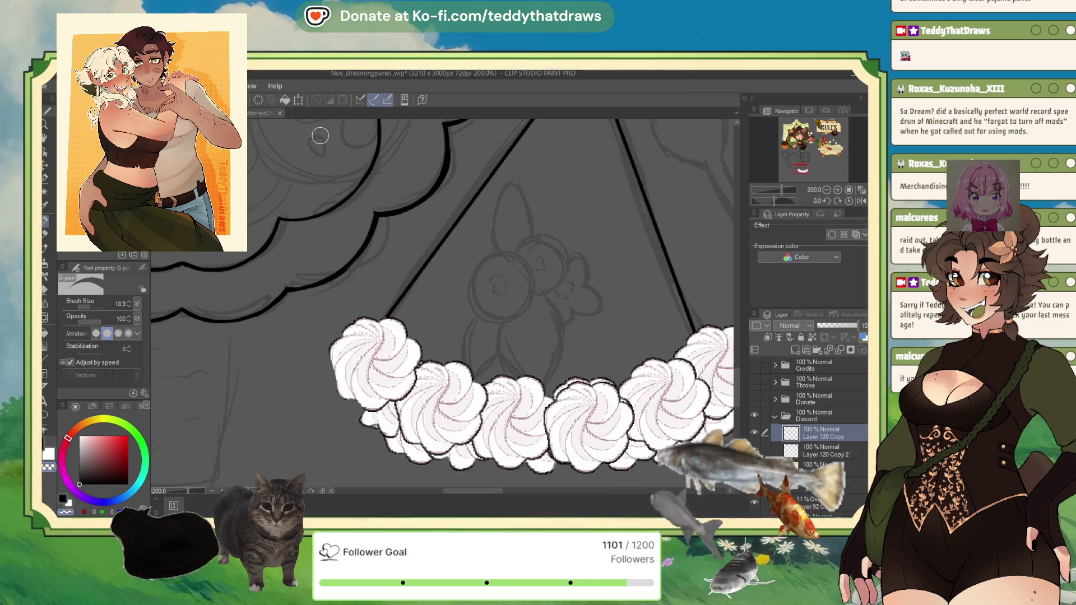
drag(820, 433, 820, 462)
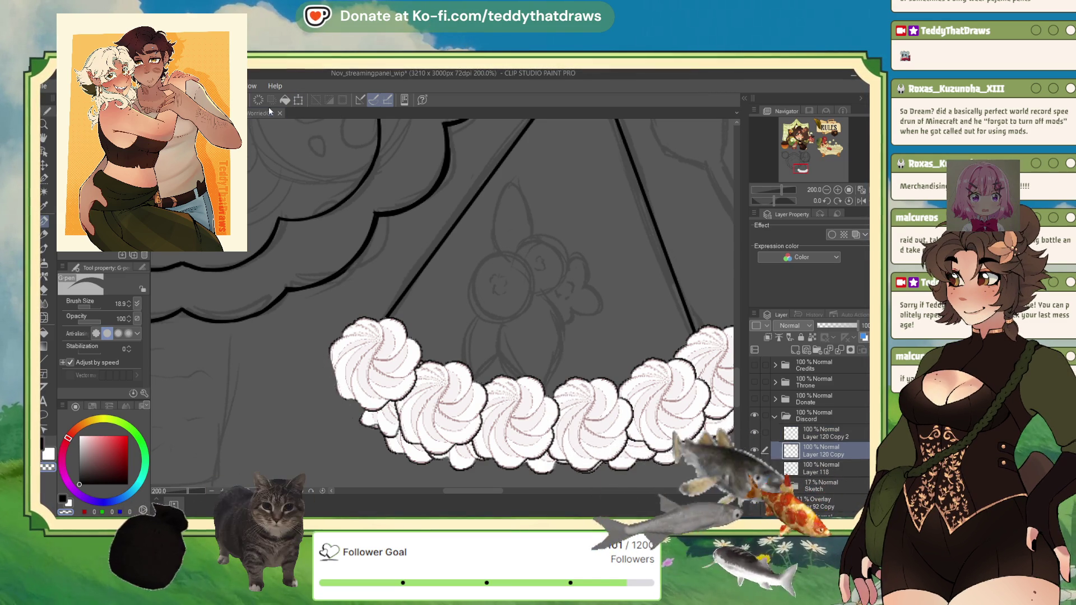
key(ctrl+t)
drag(580, 418, 347, 372)
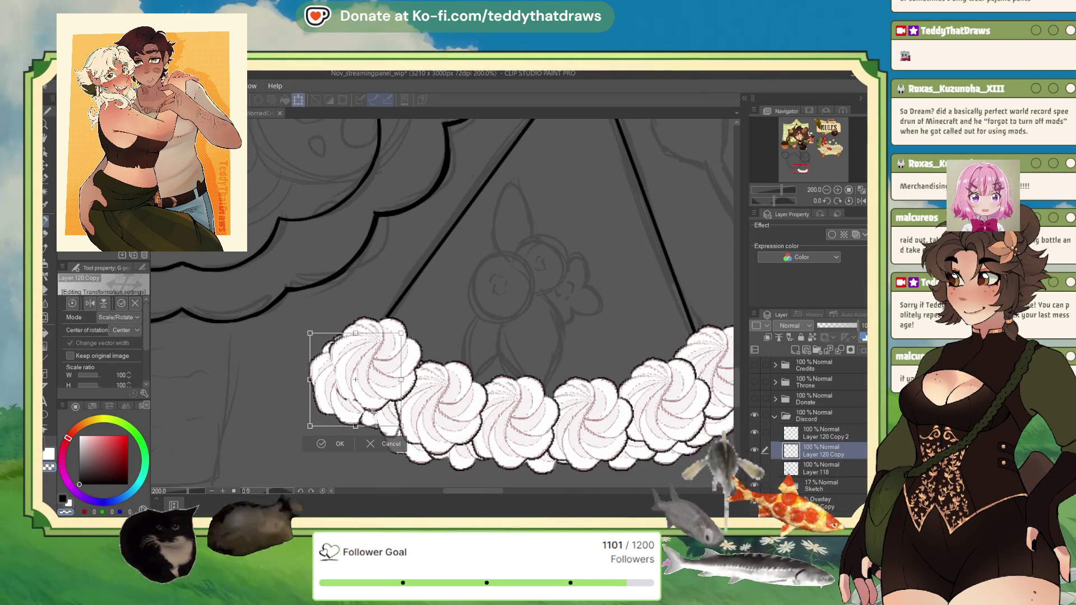
drag(359, 455, 341, 449)
drag(387, 411, 444, 425)
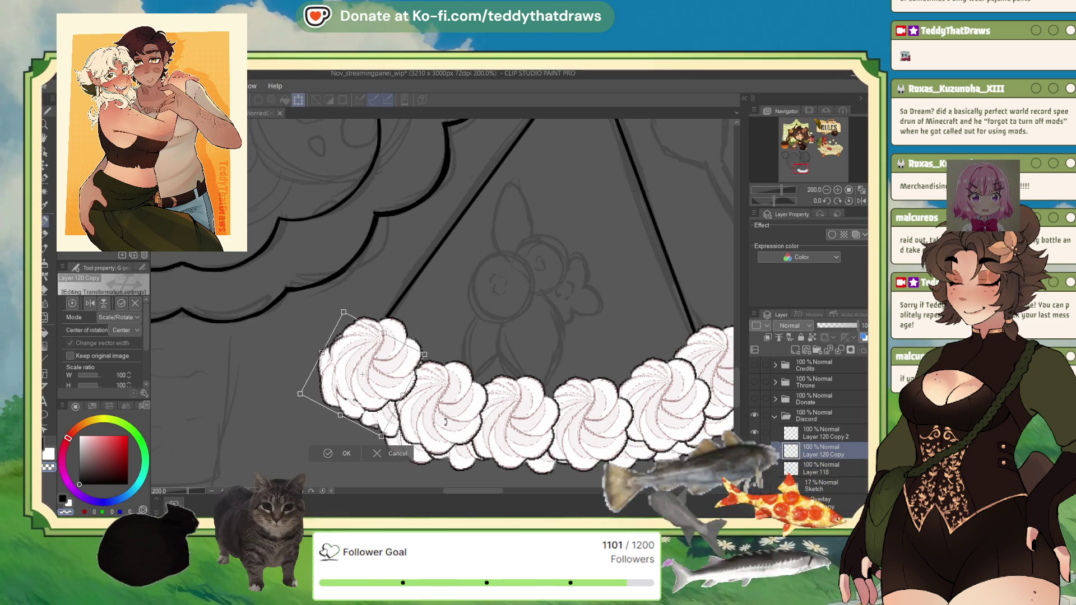
key(Return)
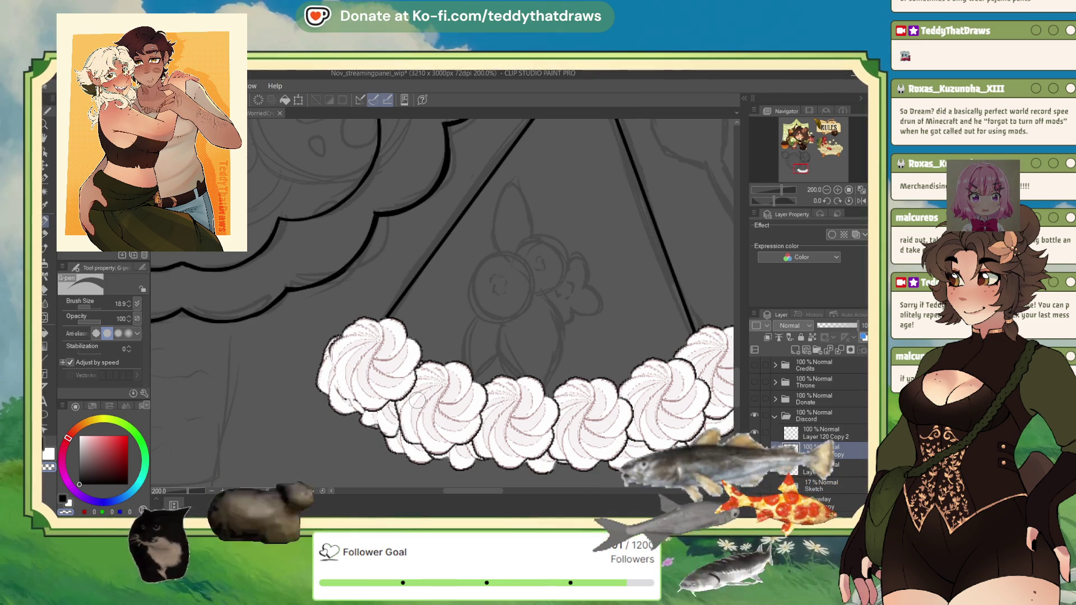
click(813, 435)
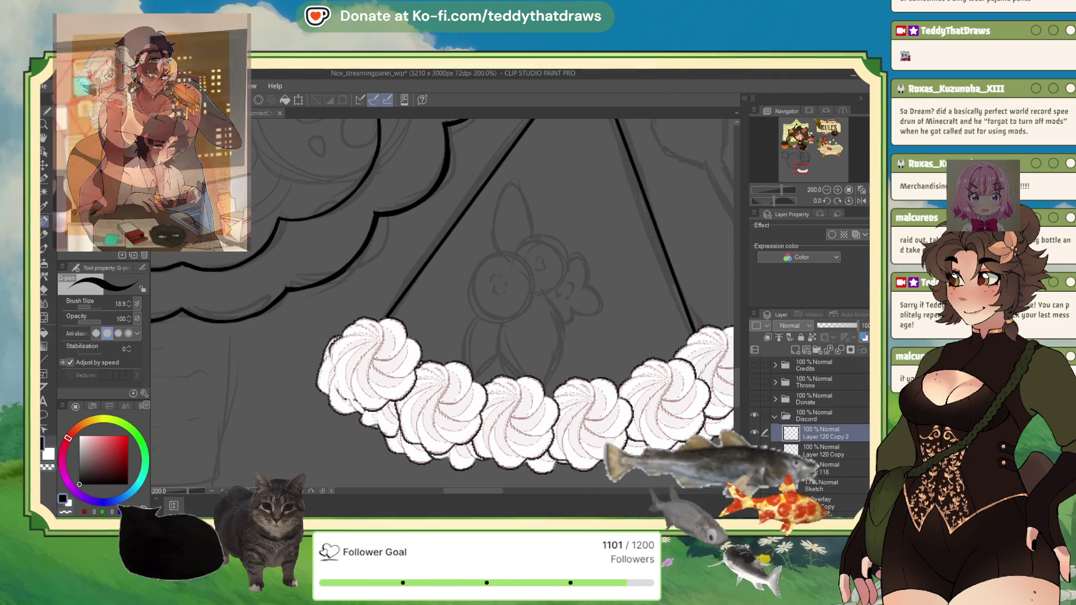
- Ink the first swirl's left edge with the G-pen and merge the copied swirl layers into one
drag(332, 361, 335, 379)
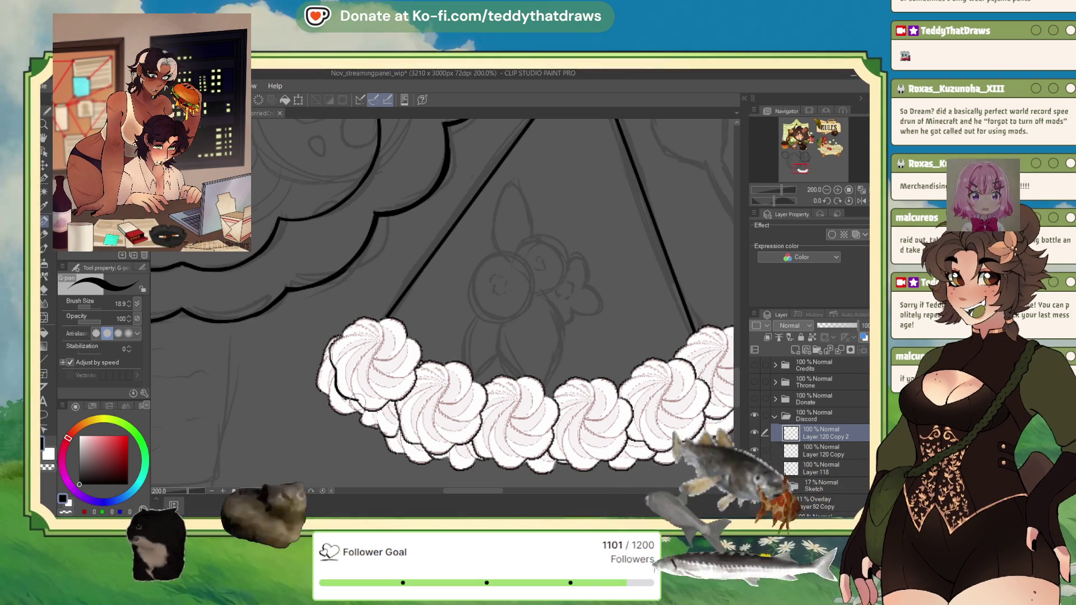
drag(334, 370, 332, 341)
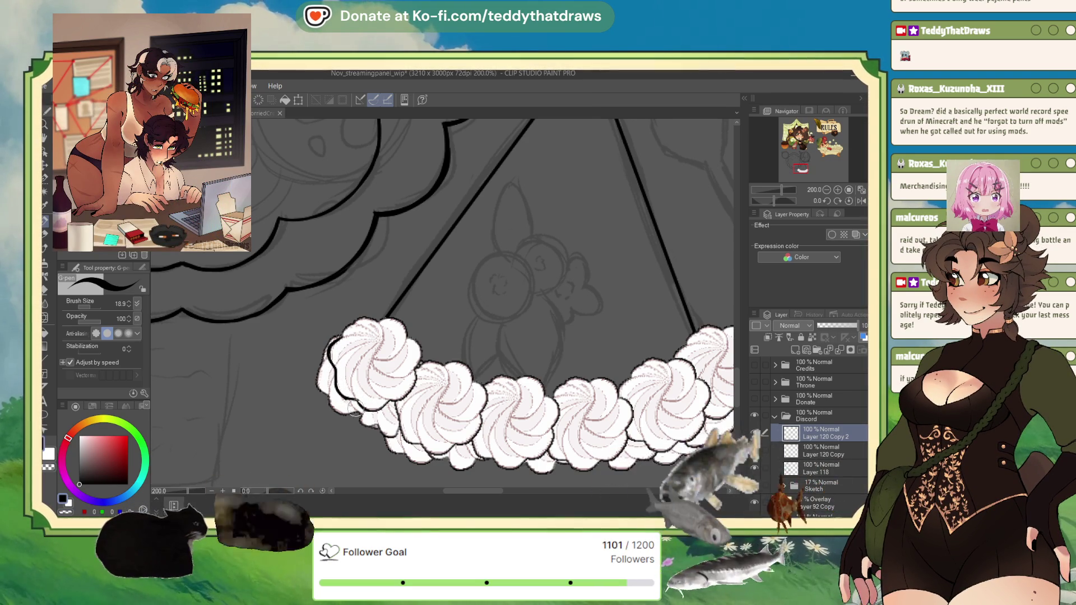
click(841, 350)
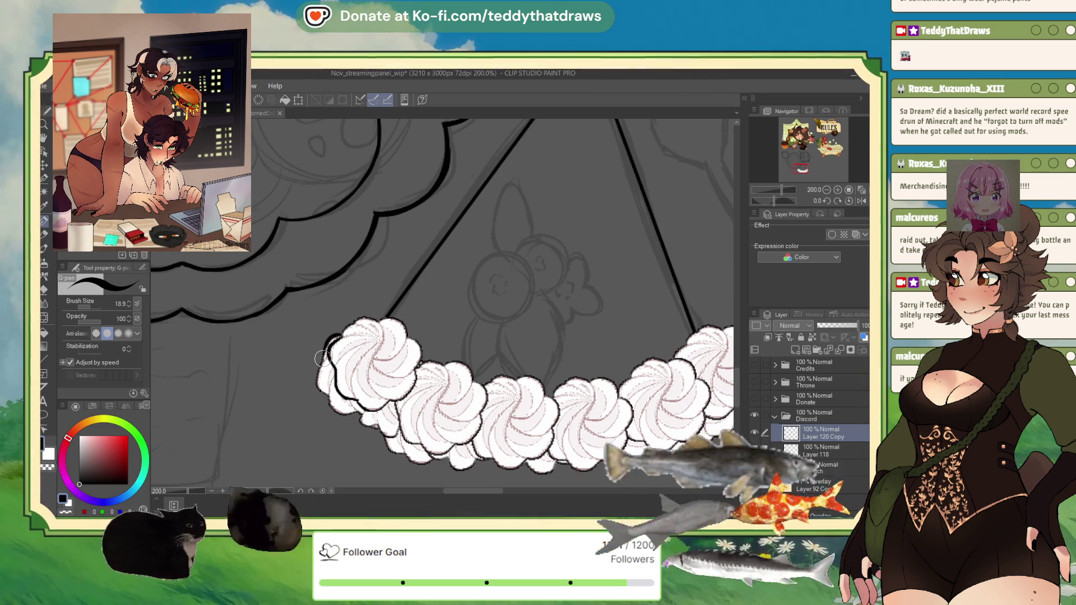
drag(325, 354, 333, 410)
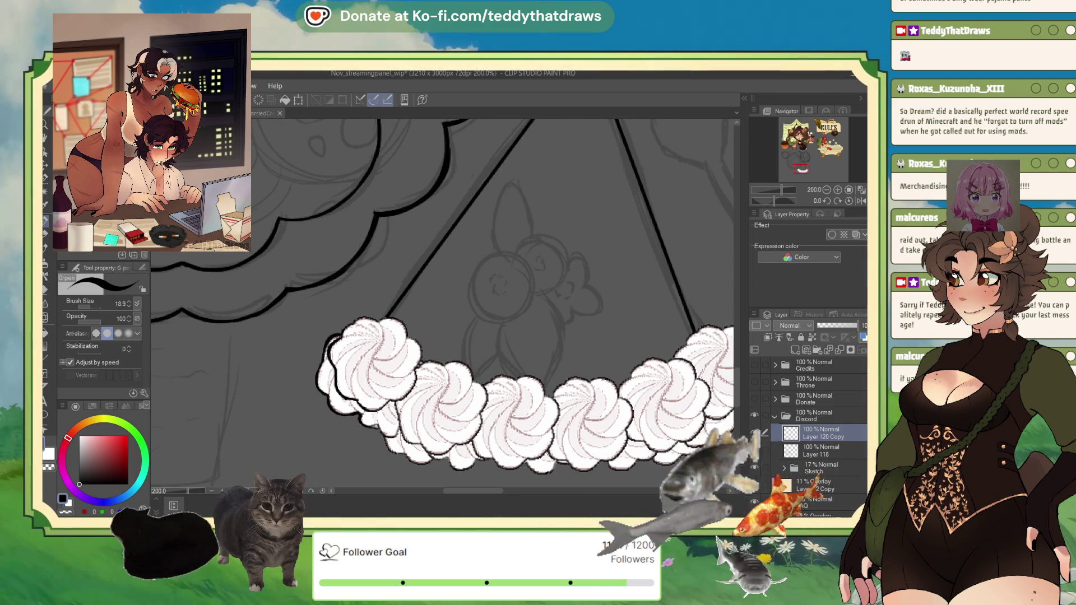
scroll(336, 334, down, 3)
scroll(345, 231, down, 2)
scroll(344, 230, up, 2)
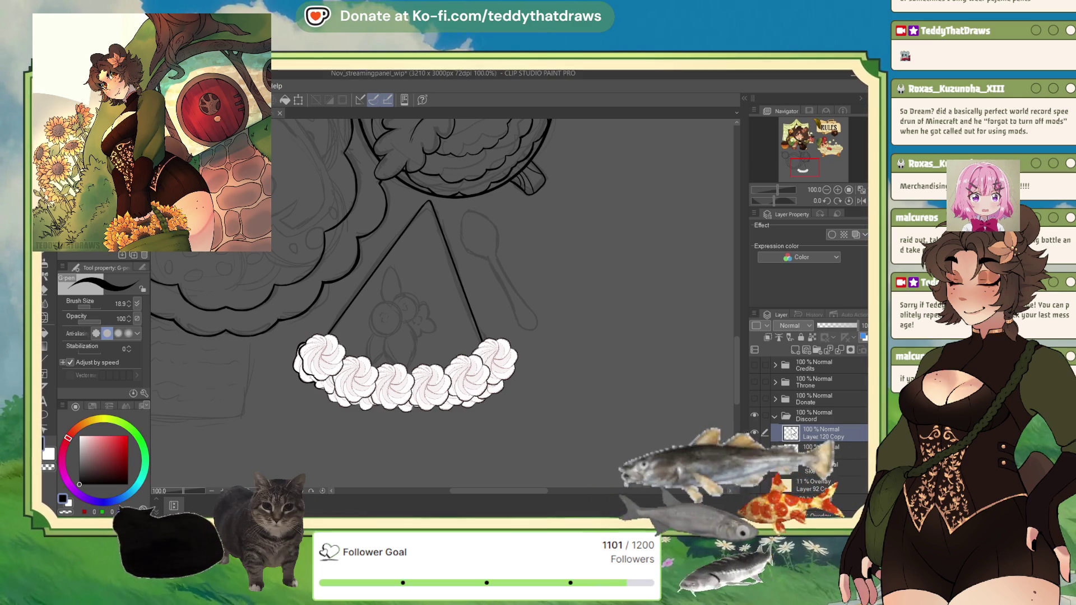
scroll(384, 318, up, 3)
scroll(322, 350, up, 1)
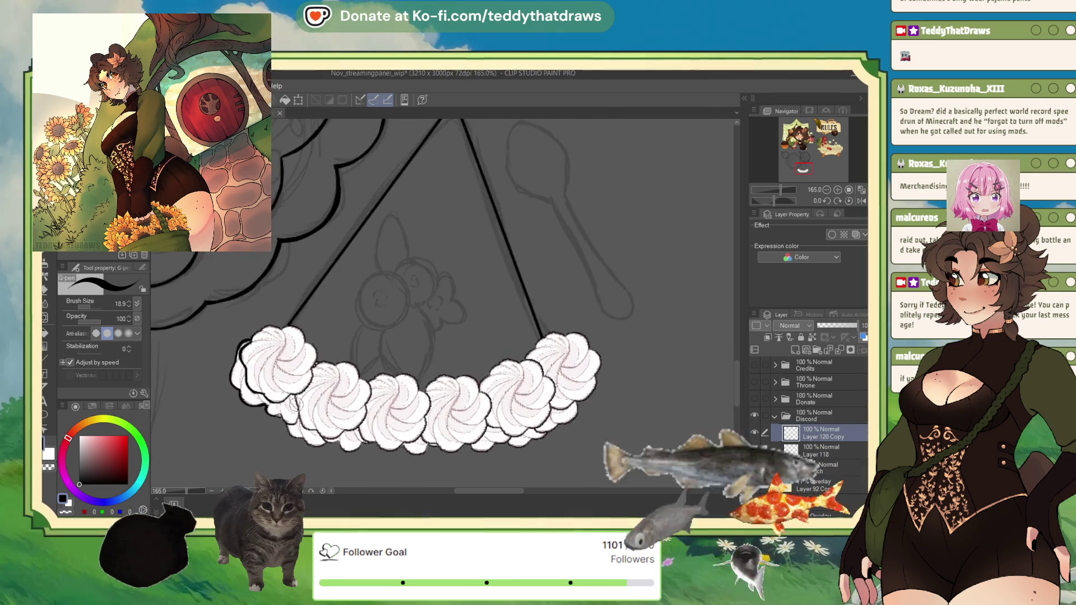
scroll(321, 350, up, 1)
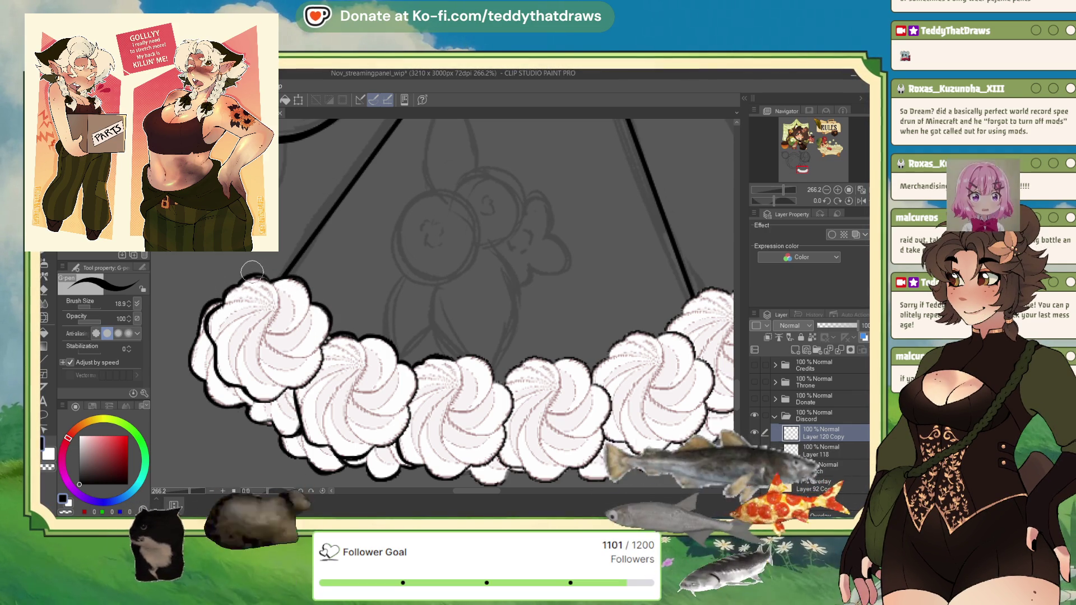
scroll(283, 264, down, 2)
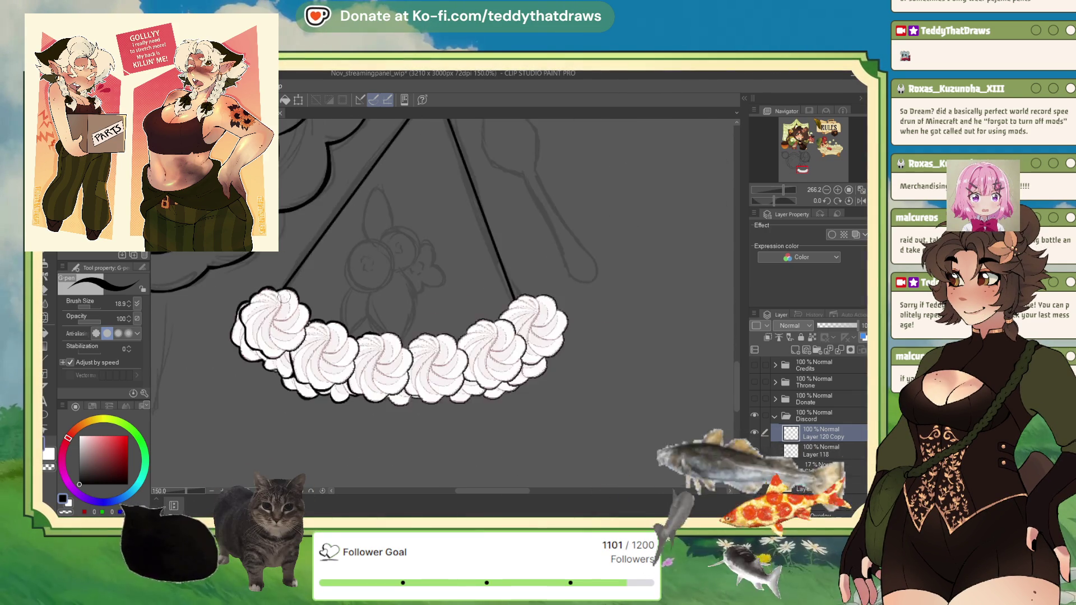
scroll(331, 306, up, 1)
scroll(329, 337, up, 1)
scroll(320, 403, up, 1)
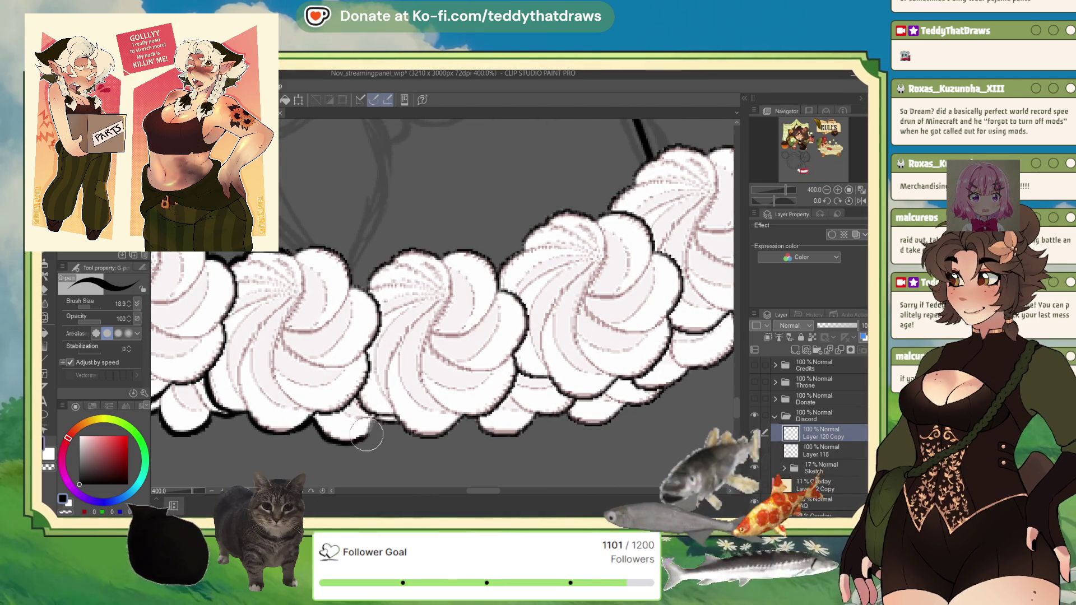
- Paint white over the gap between the cloud bumps and bring the garland's left end into view
drag(396, 423, 424, 437)
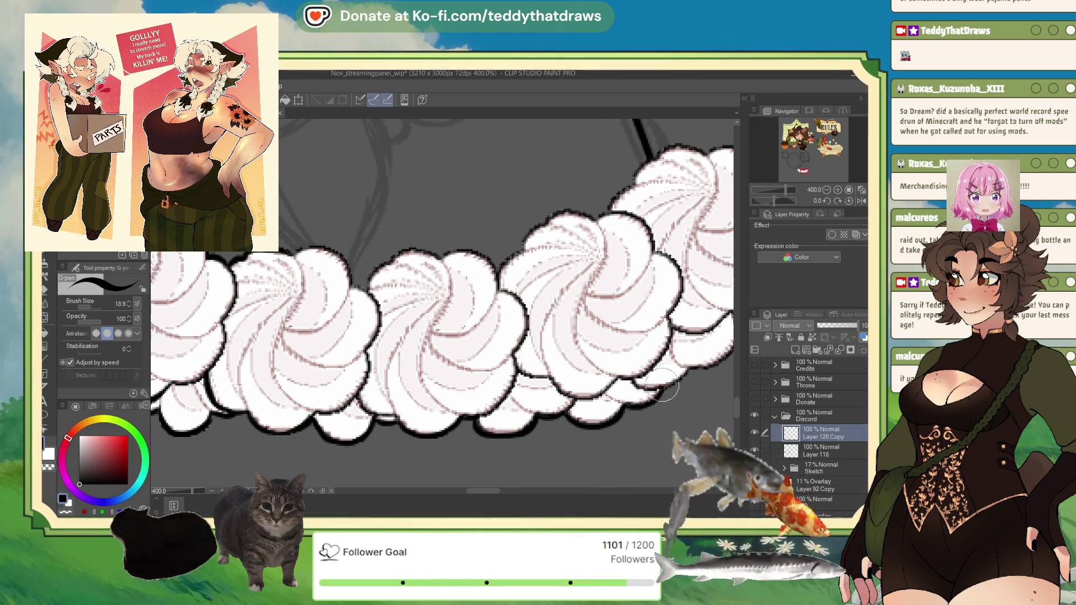
drag(663, 388, 404, 362)
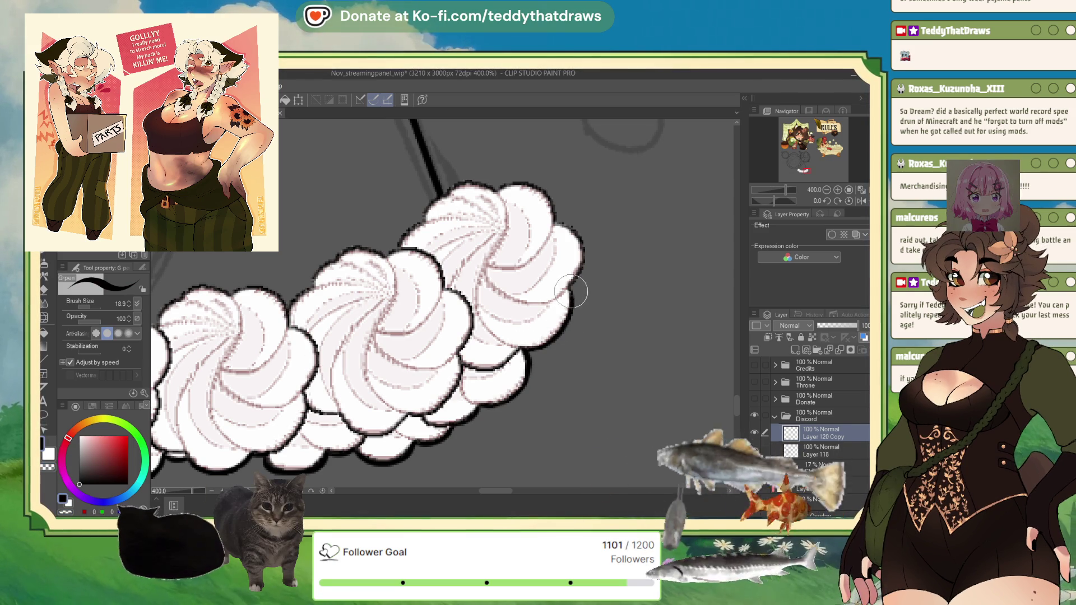
scroll(562, 283, up, 3)
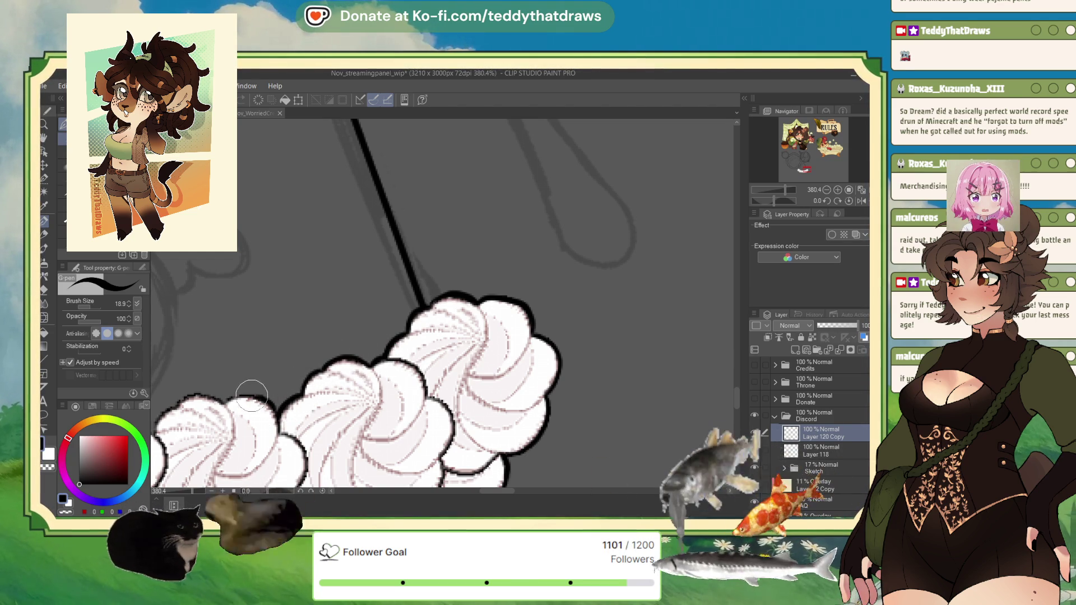
scroll(380, 233, up, 2)
scroll(392, 218, up, 2)
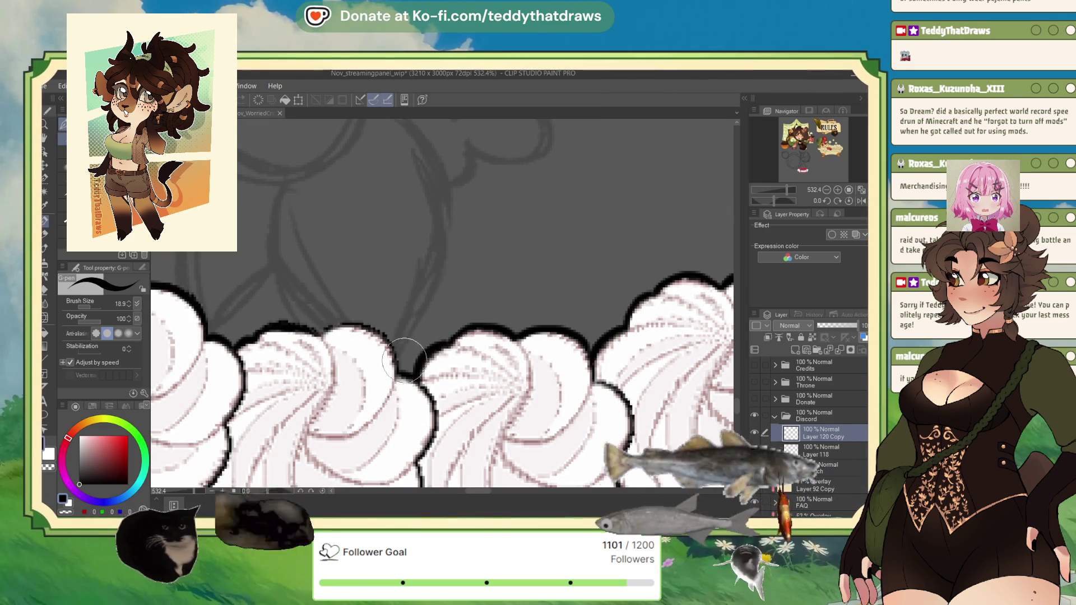
scroll(328, 320, down, 2)
scroll(319, 324, down, 3)
scroll(311, 328, down, 2)
scroll(307, 330, up, 4)
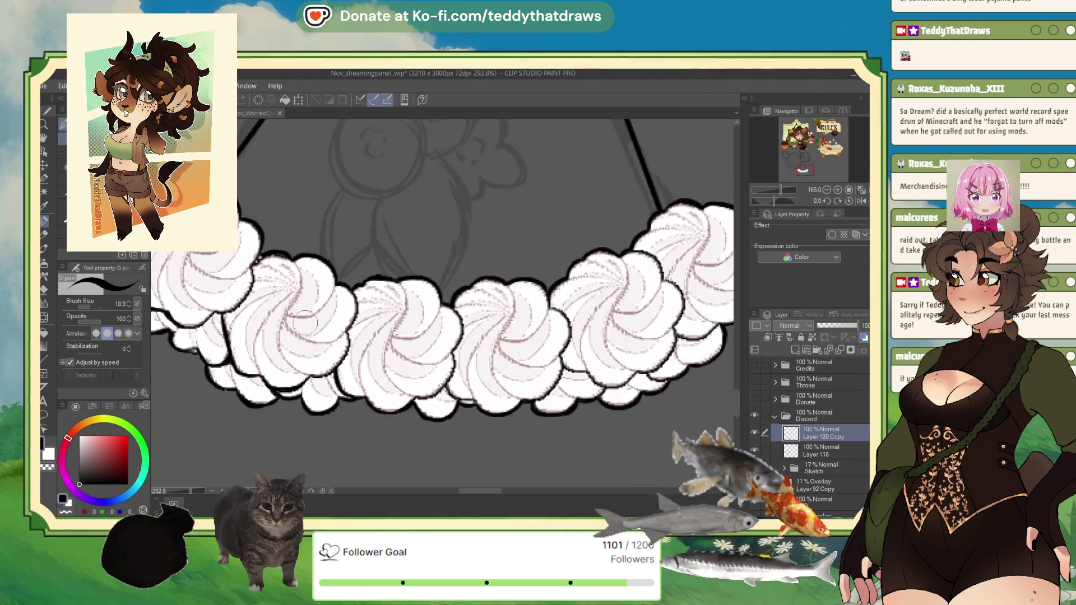
scroll(307, 330, up, 1)
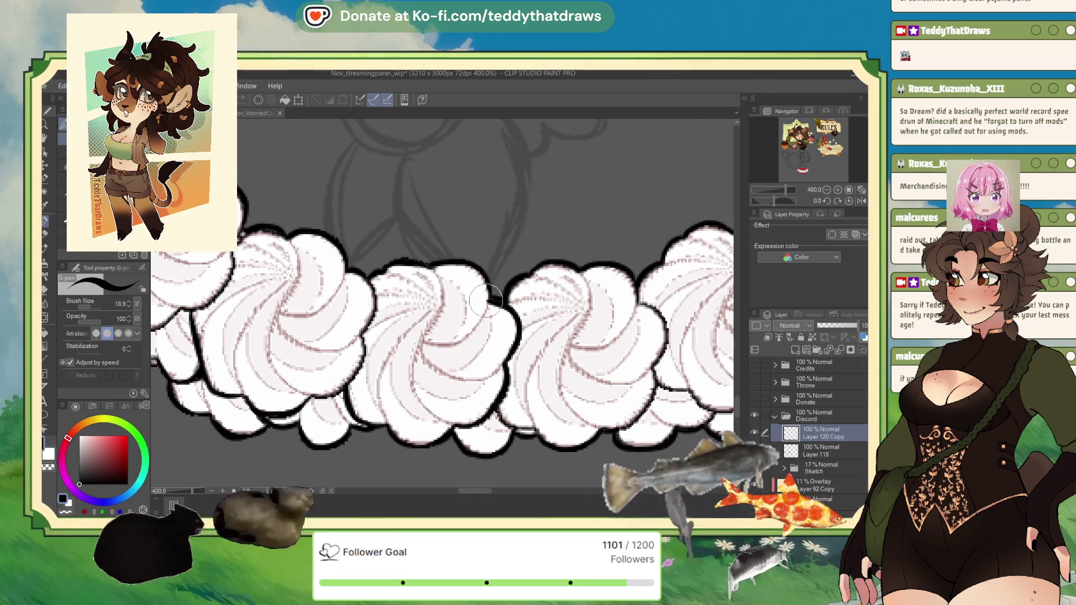
scroll(486, 298, down, 4)
scroll(455, 302, up, 1)
scroll(437, 307, up, 2)
scroll(415, 311, up, 1)
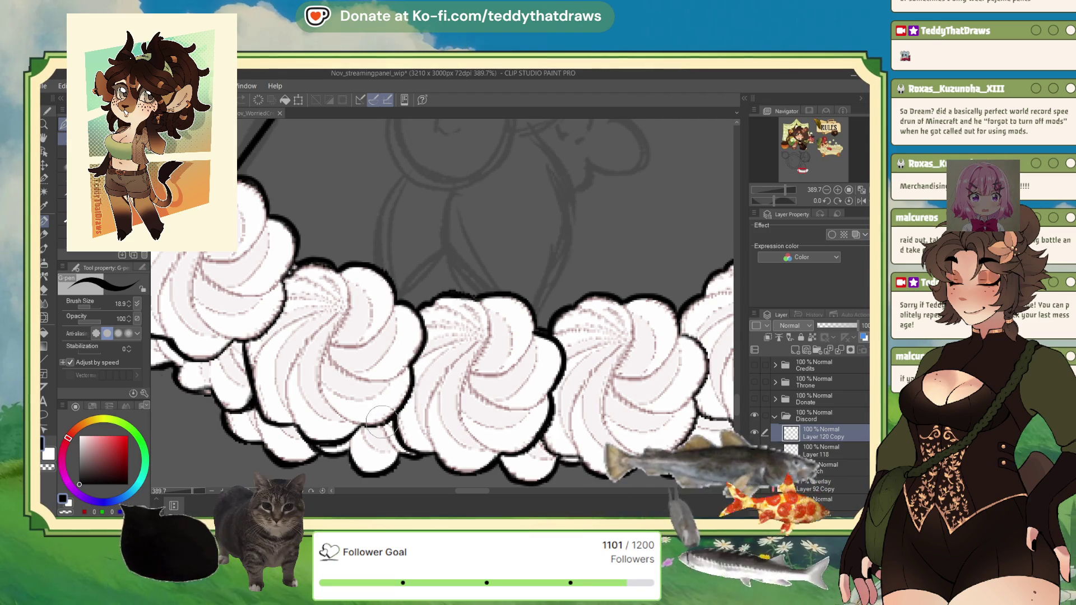
scroll(376, 386, down, 1)
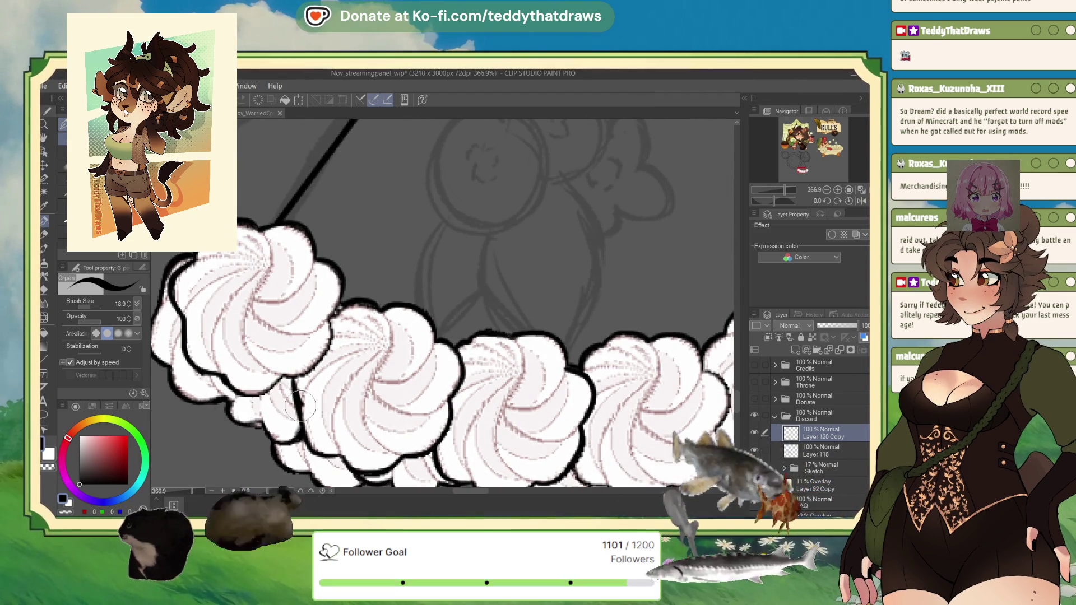
scroll(323, 319, down, 3)
scroll(311, 370, up, 1)
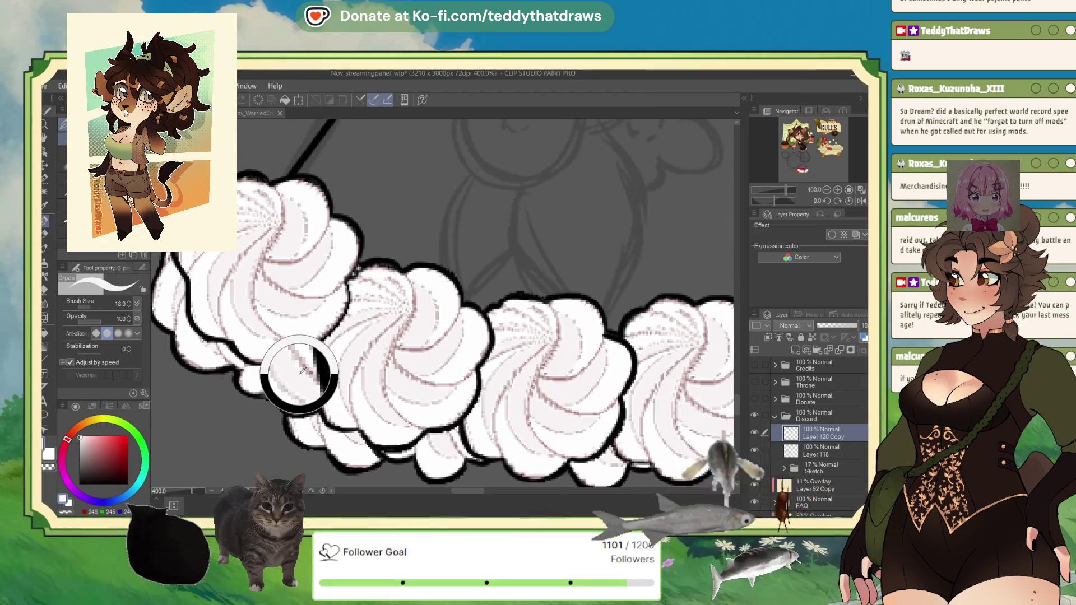
scroll(305, 361, up, 2)
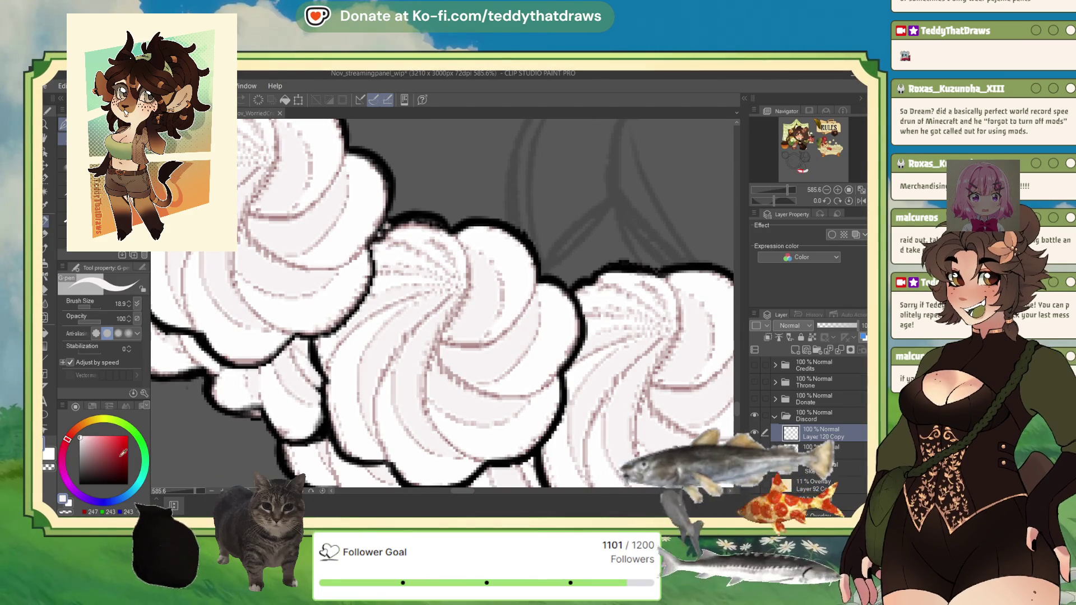
scroll(371, 366, down, 3)
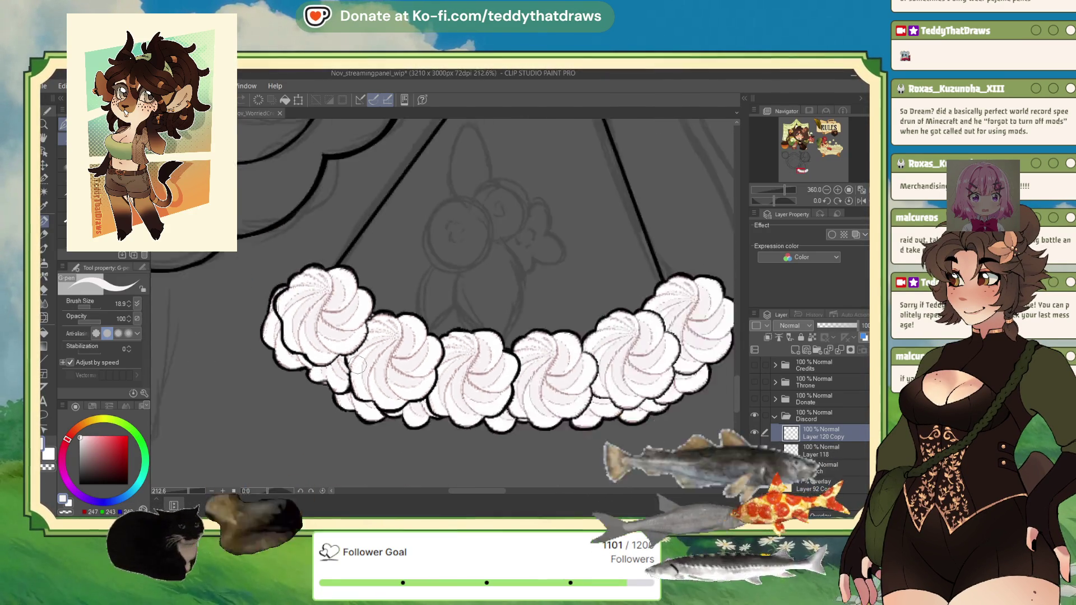
scroll(370, 366, up, 1)
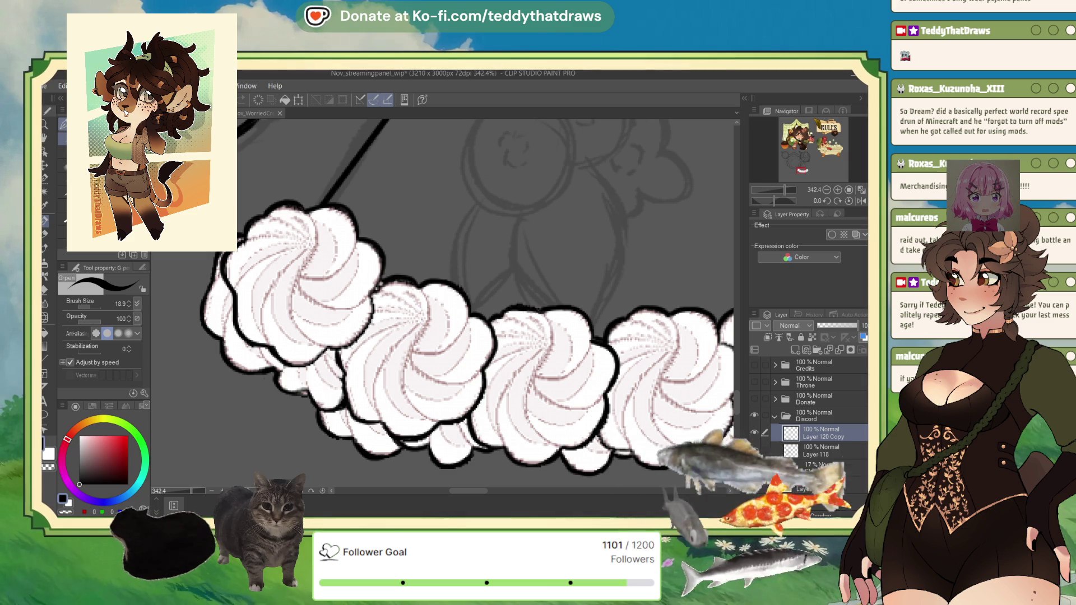
scroll(371, 299, down, 2)
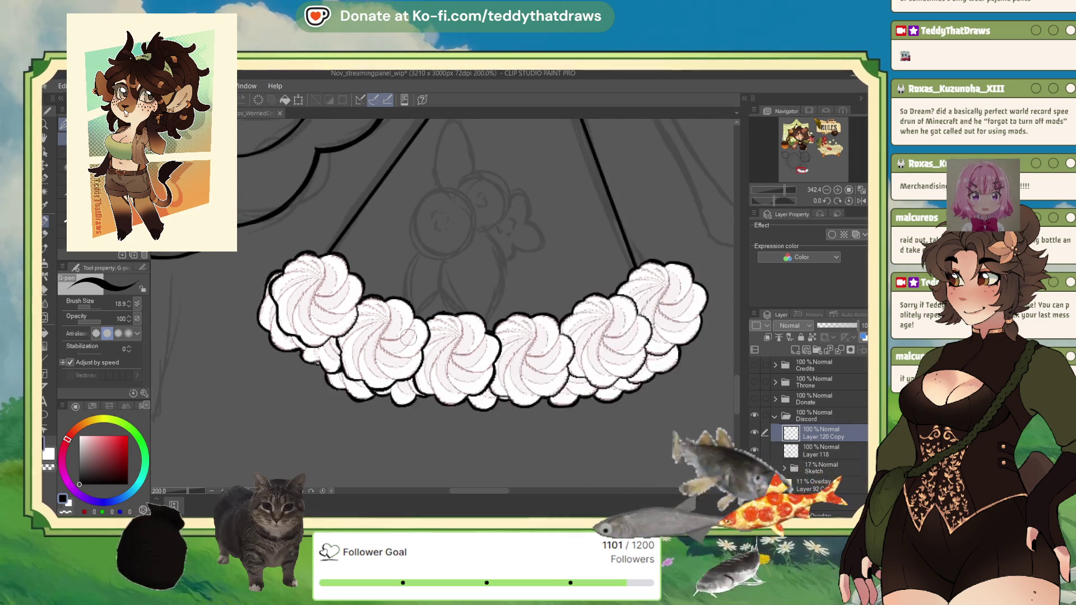
scroll(379, 285, down, 1)
scroll(387, 274, up, 2)
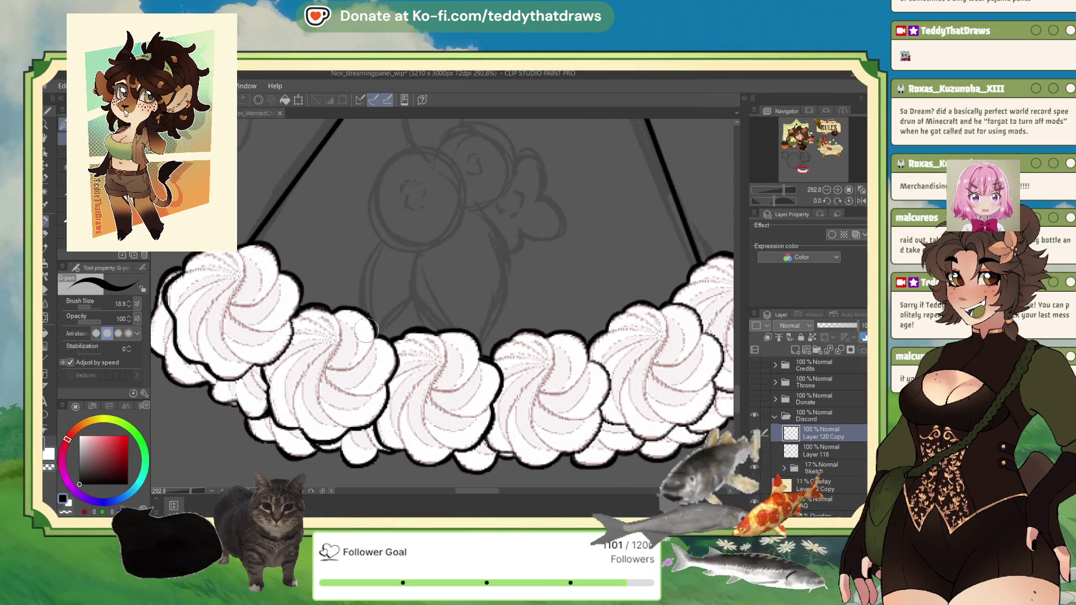
scroll(458, 339, down, 2)
scroll(459, 340, down, 1)
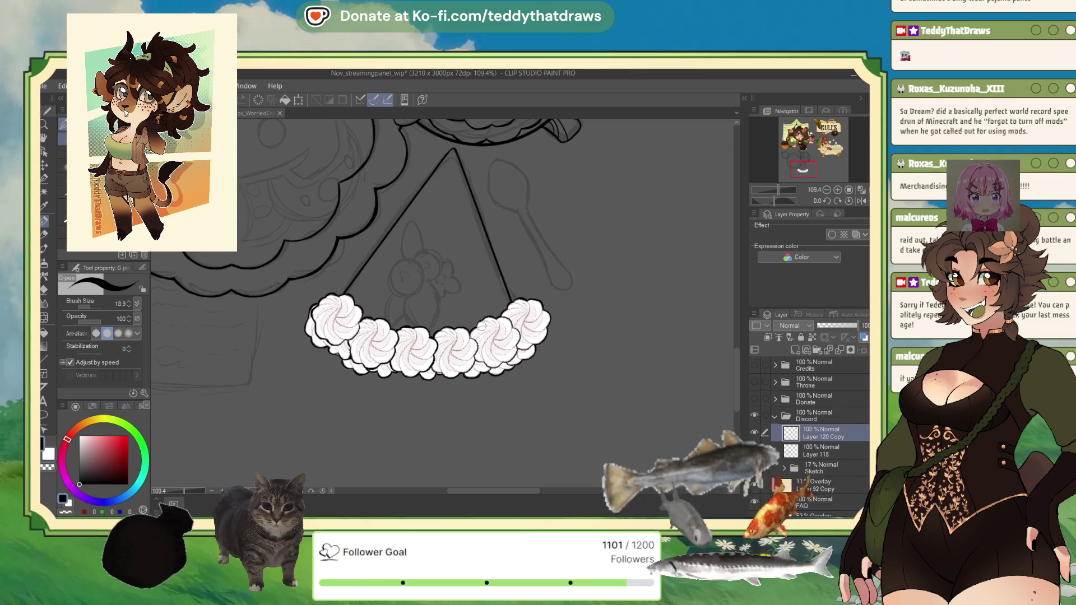
scroll(481, 326, down, 3)
scroll(465, 318, up, 2)
scroll(488, 274, up, 1)
- Scale the cream garland down slightly from its top-right corner and confirm the new size
click(297, 100)
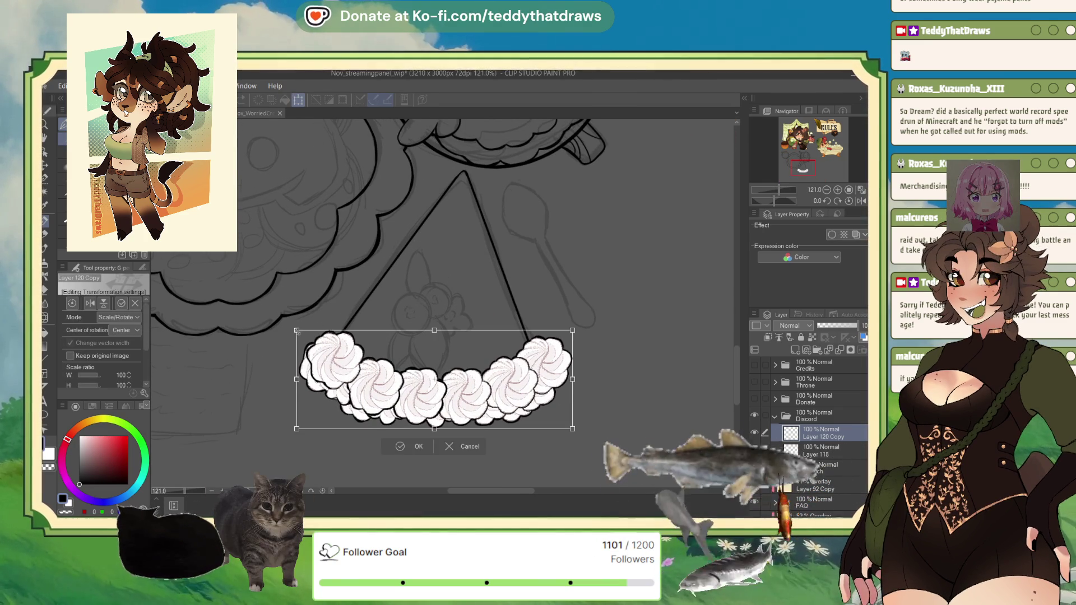
drag(572, 332, 562, 336)
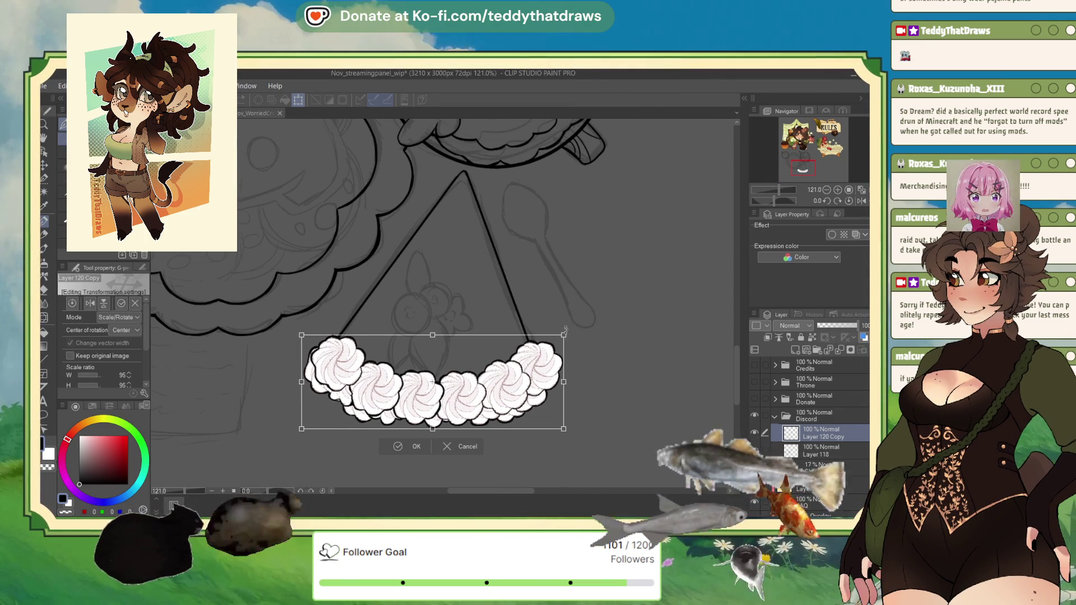
click(408, 447)
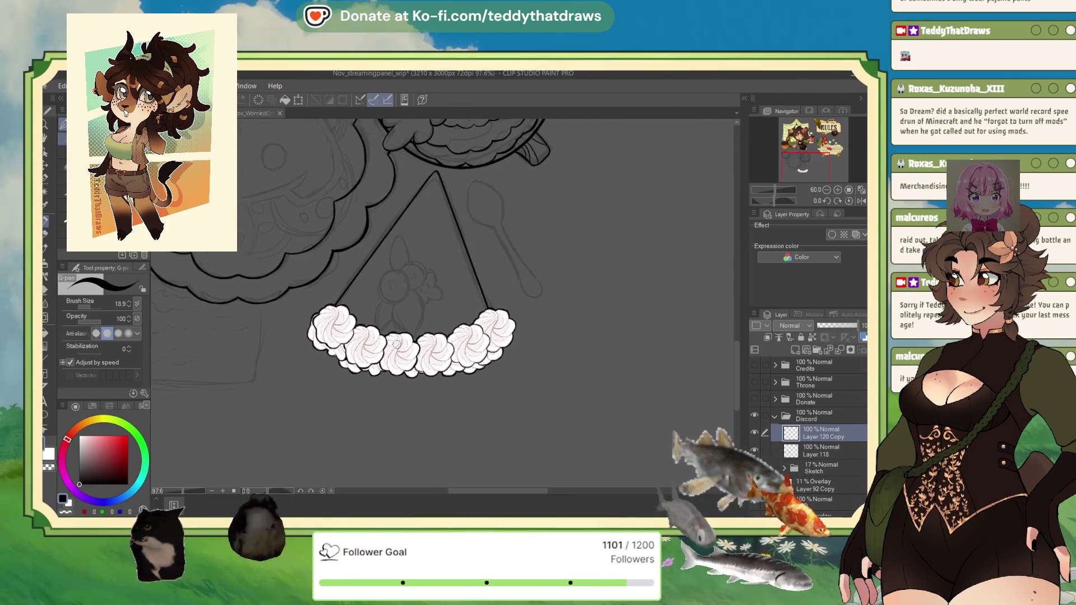
scroll(499, 333, down, 2)
scroll(498, 333, up, 1)
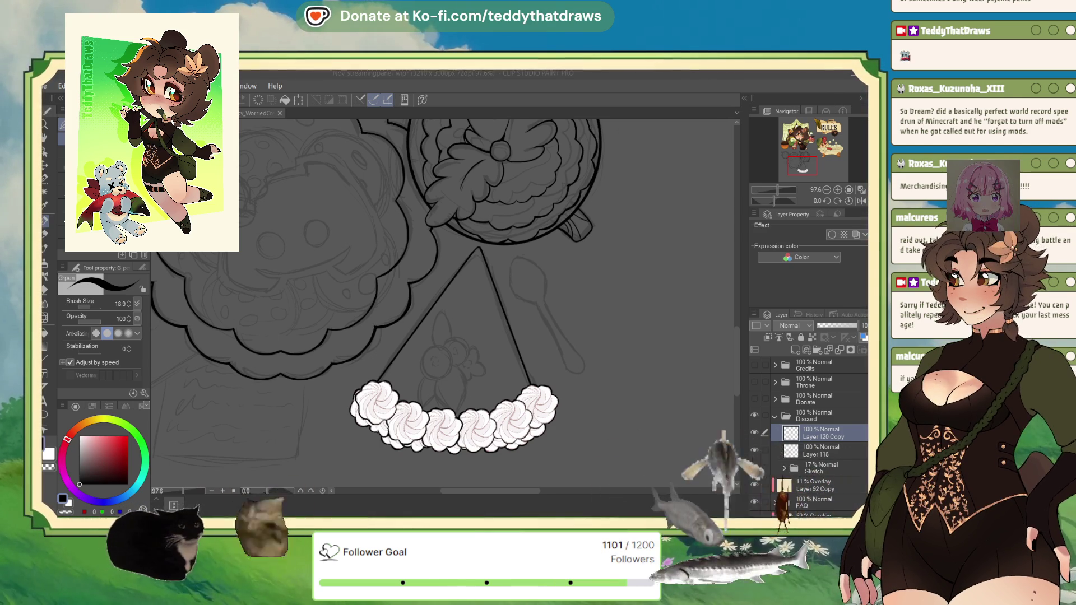
scroll(370, 304, down, 2)
scroll(369, 303, down, 2)
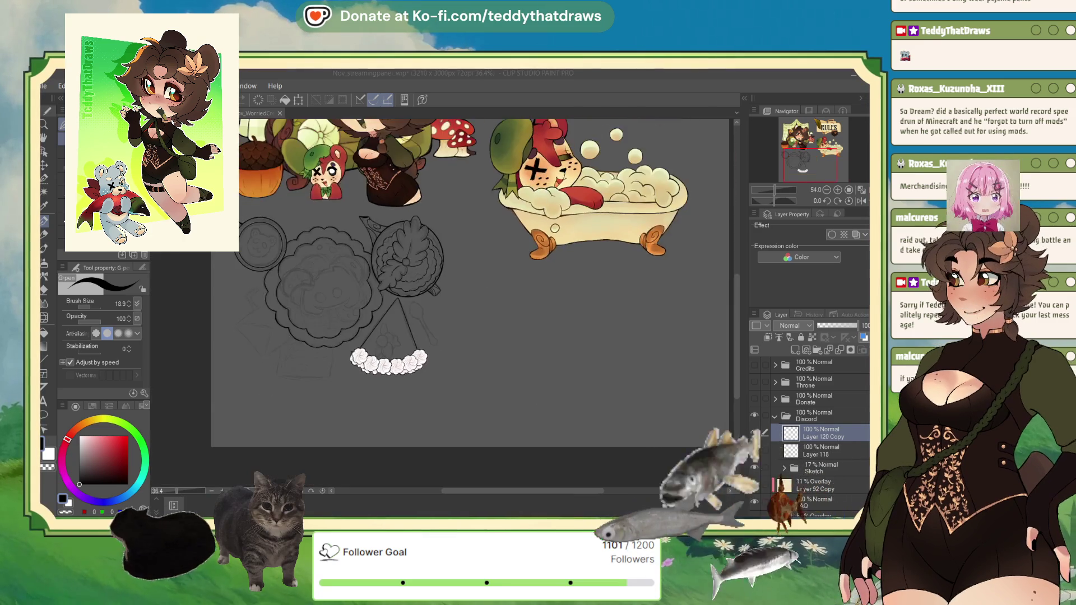
scroll(369, 302, down, 2)
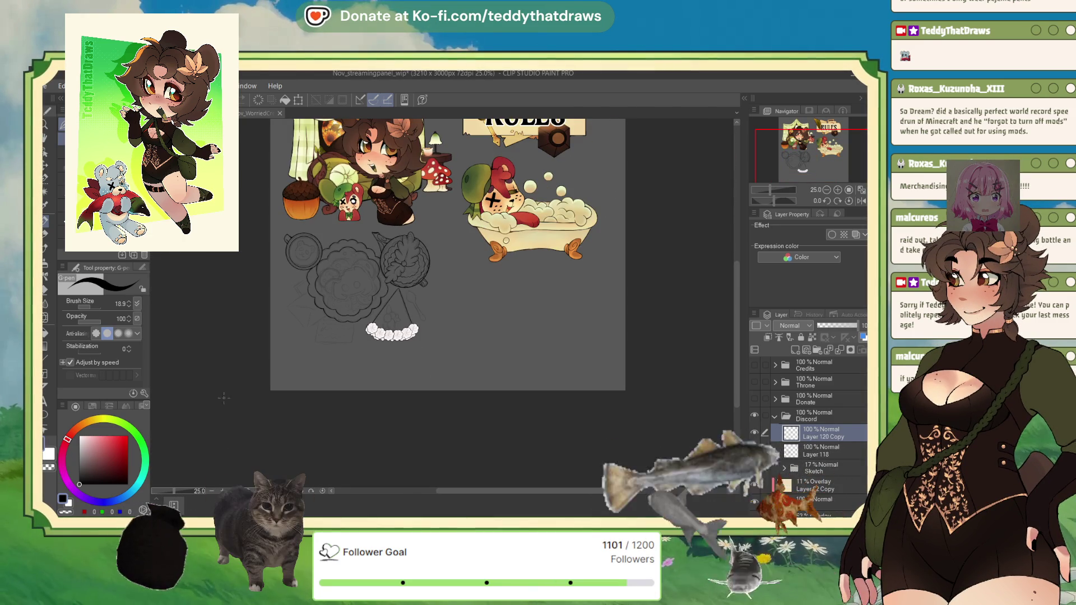